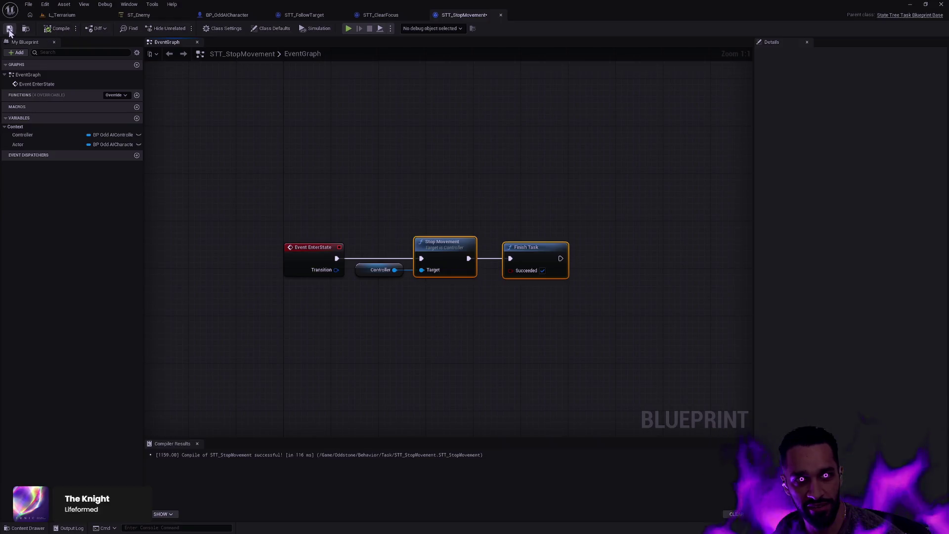
Switch to the L_Terrarium level and start a fullscreen play-in-editor session
click(74, 18)
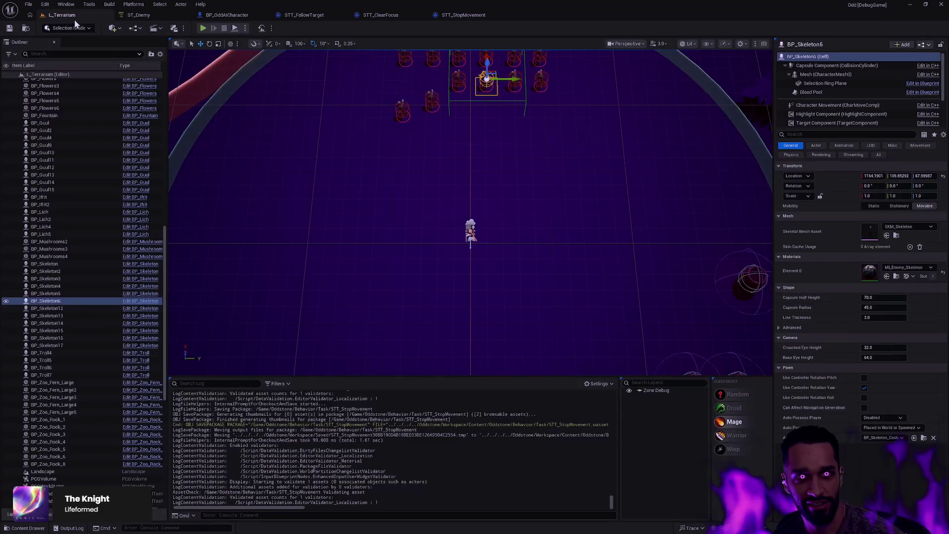
click(203, 28)
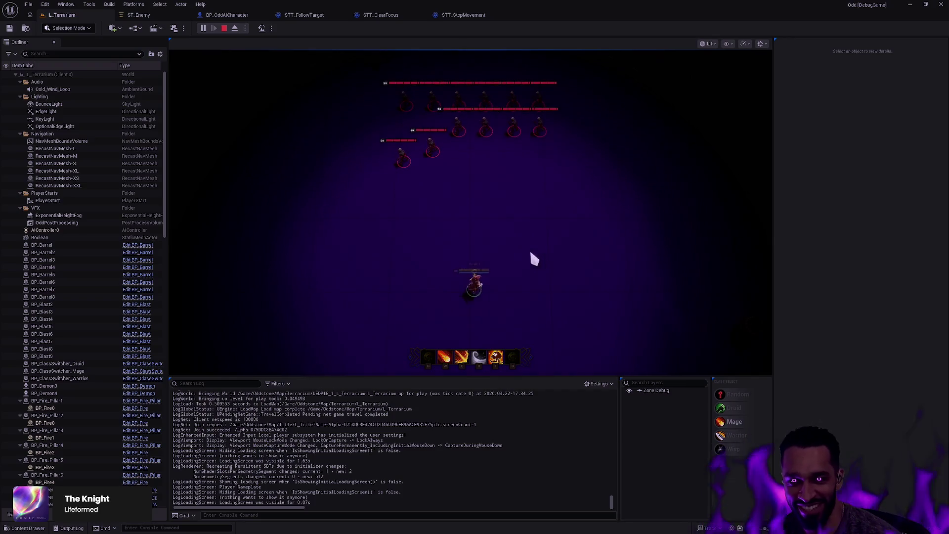
key(F11)
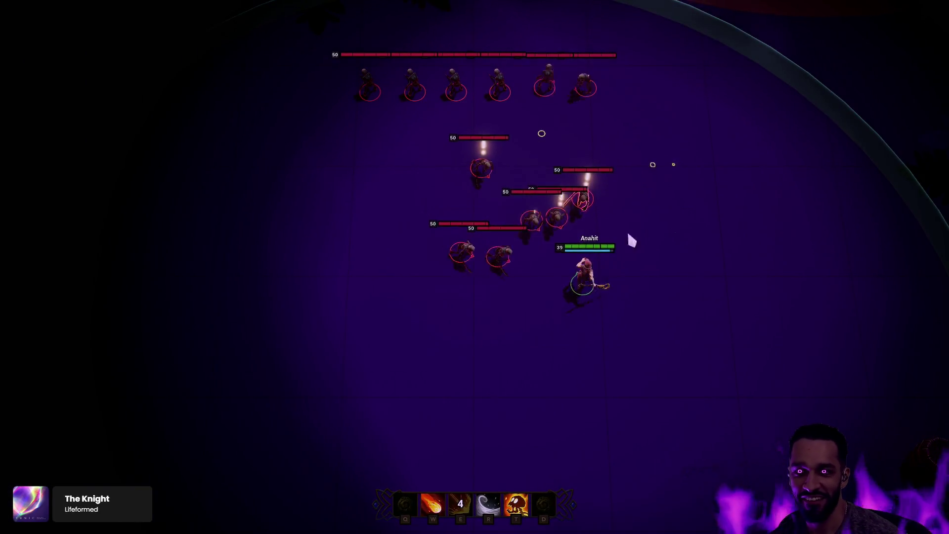
Attack the enemy groups with E, R, T and W abilities while moving right and up
key(e)
key(r)
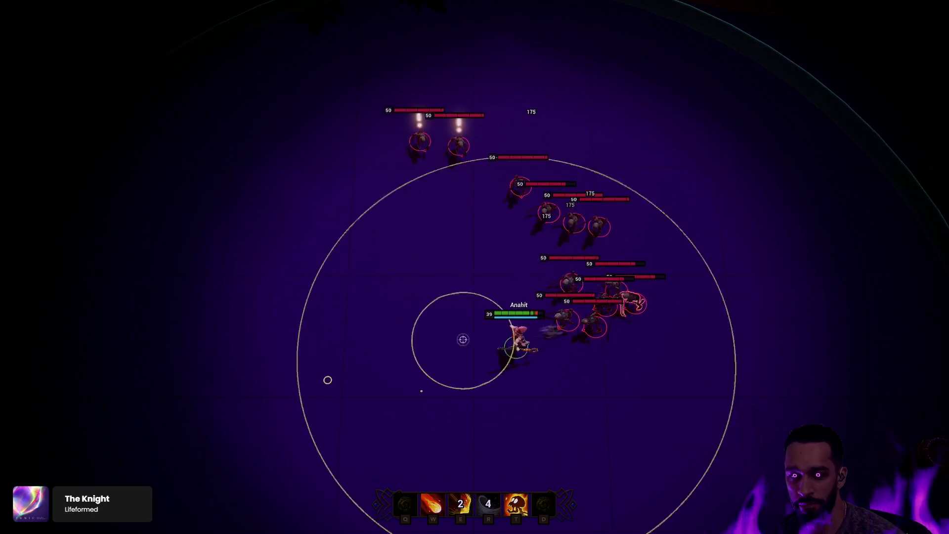
key(t)
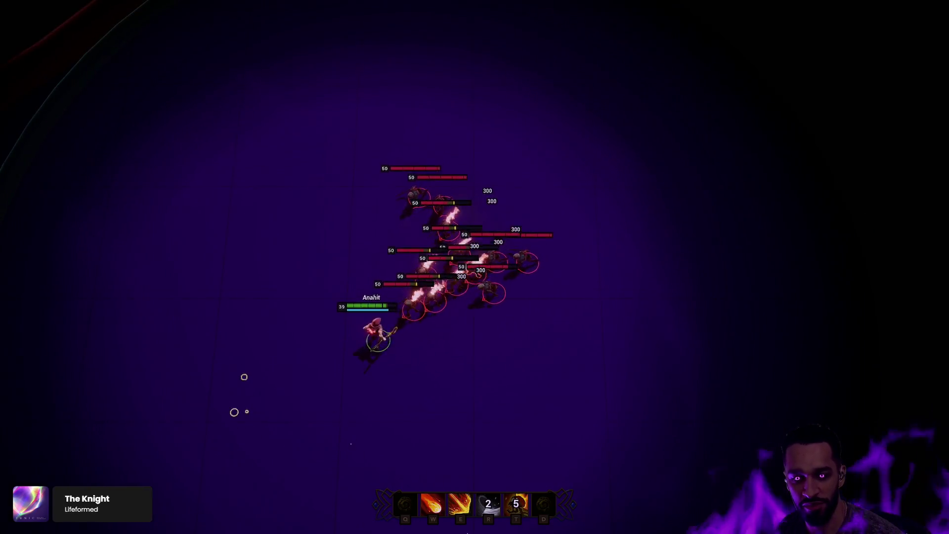
right_click(562, 432)
key(e)
right_click(623, 379)
right_click(688, 346)
right_click(664, 195)
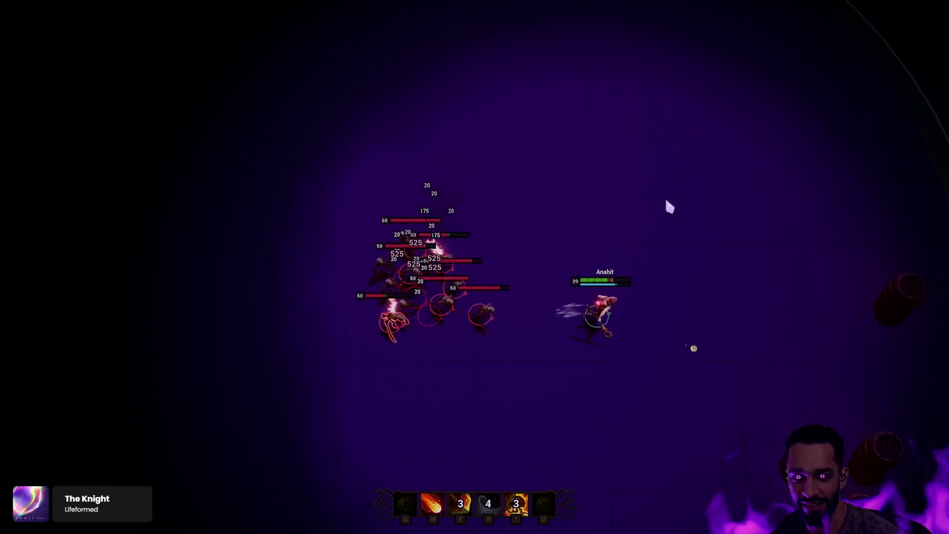
key(w)
right_click(588, 129)
key(r)
right_click(467, 84)
right_click(375, 98)
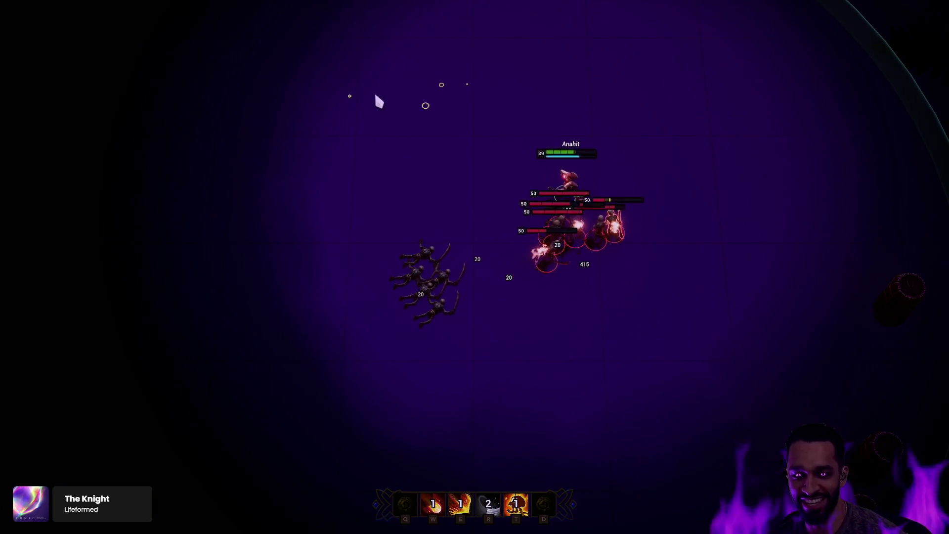
key(t)
Keep fighting, circling left and down while recasting abilities on the burning enemies
key(e)
right_click(362, 144)
right_click(291, 207)
key(w)
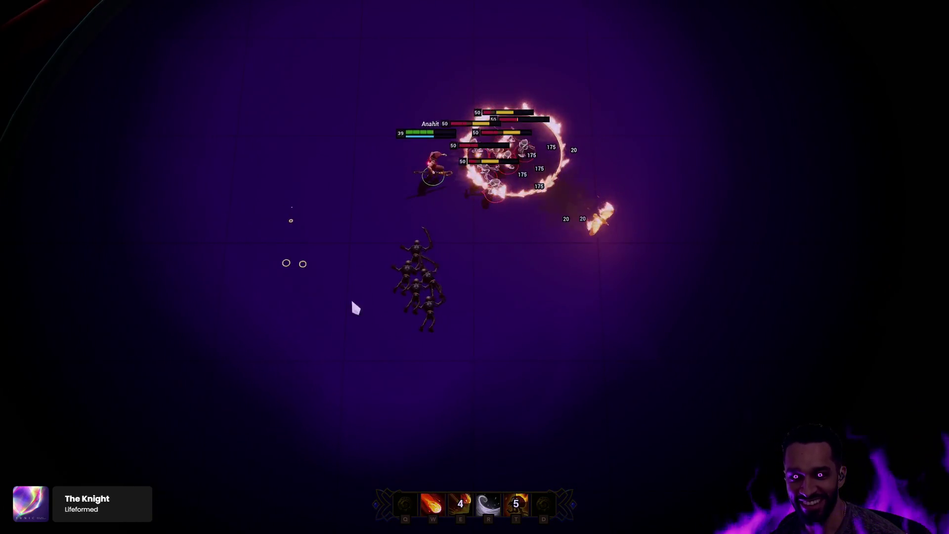
right_click(351, 307)
right_click(403, 364)
right_click(443, 386)
key(r)
right_click(283, 227)
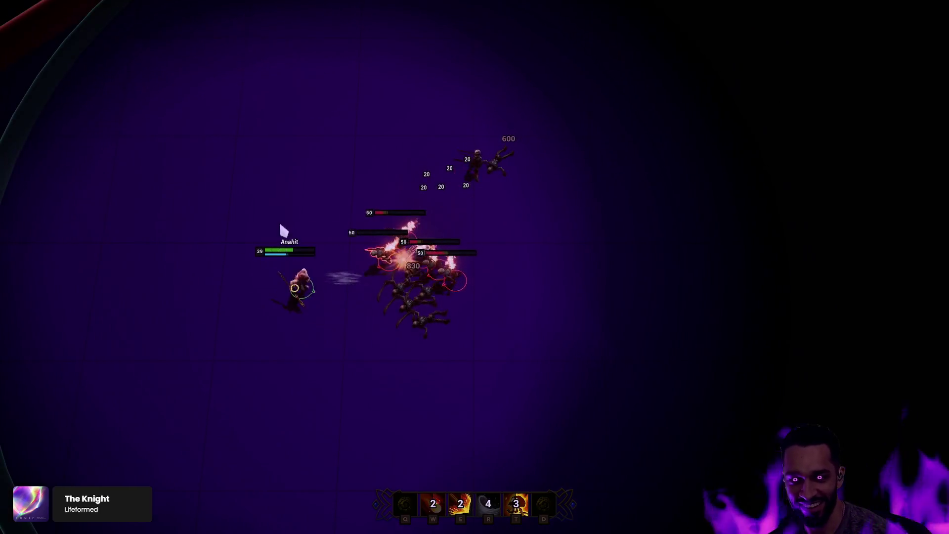
right_click(402, 89)
key(e)
right_click(311, 116)
right_click(440, 102)
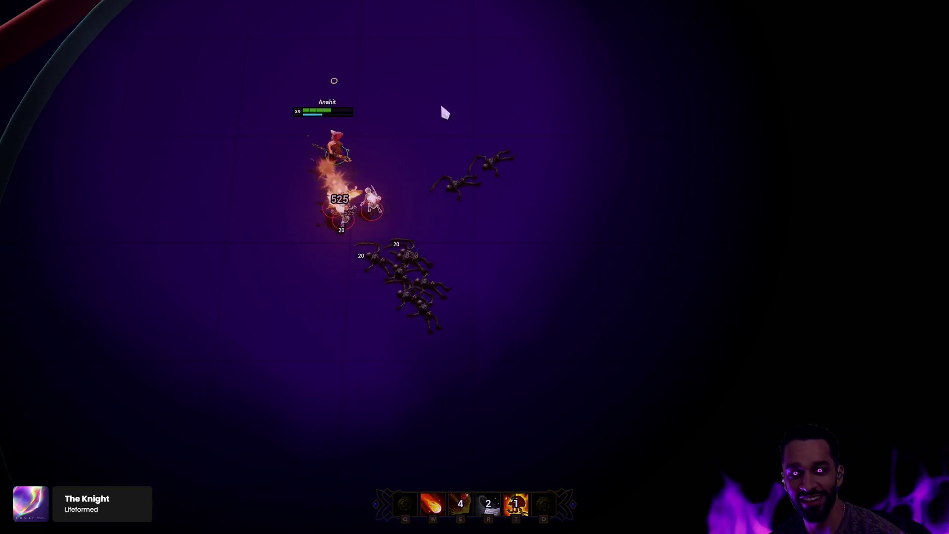
right_click(579, 298)
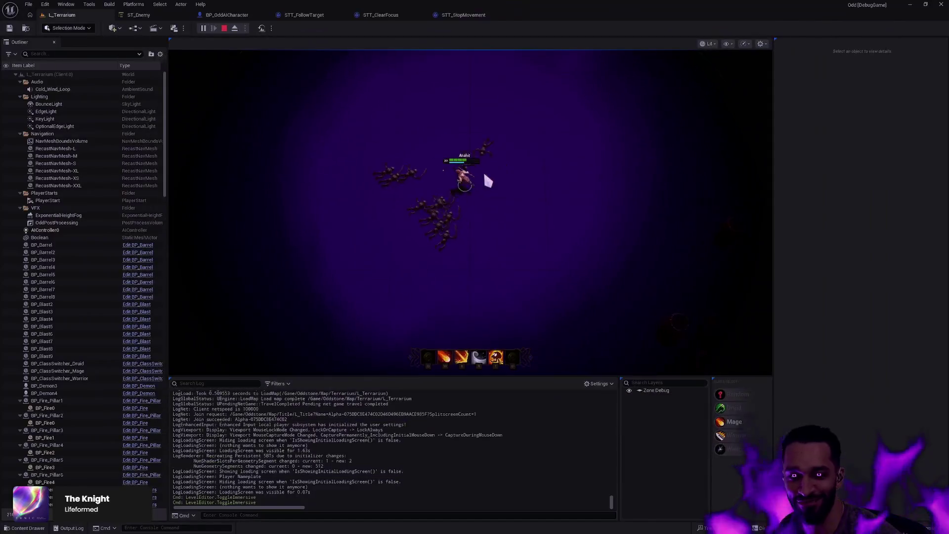
End the playtest and view the STT_ClearFocus graph, then the ST_Enemy StateTree
key(Escape)
click(386, 15)
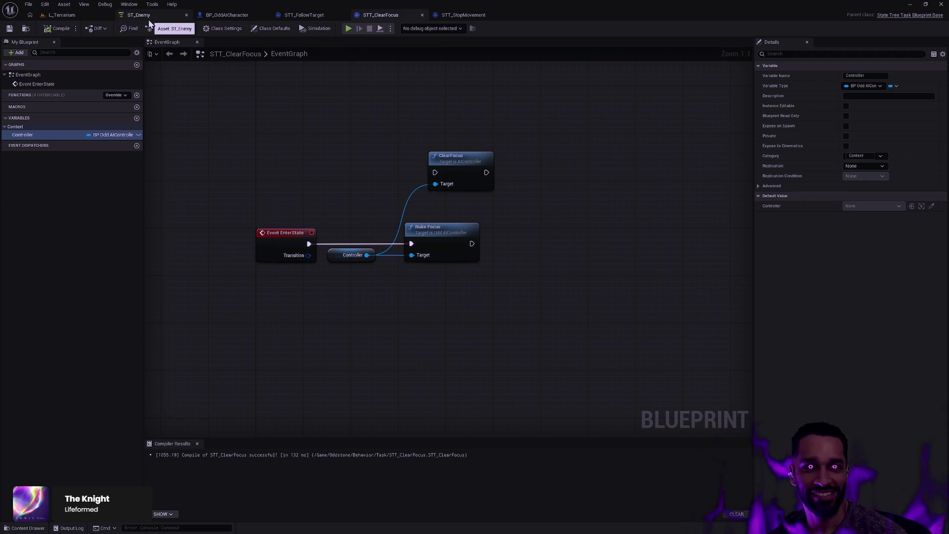
click(61, 15)
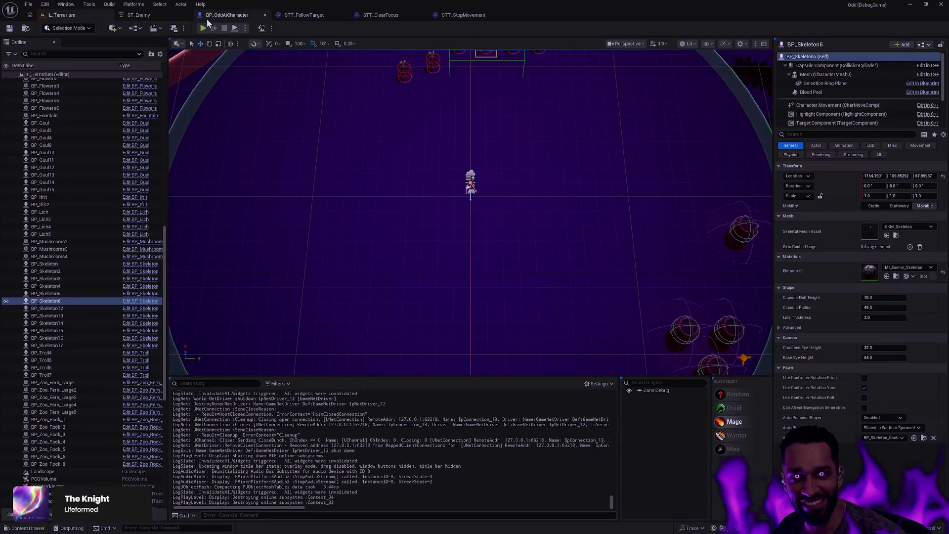
click(133, 16)
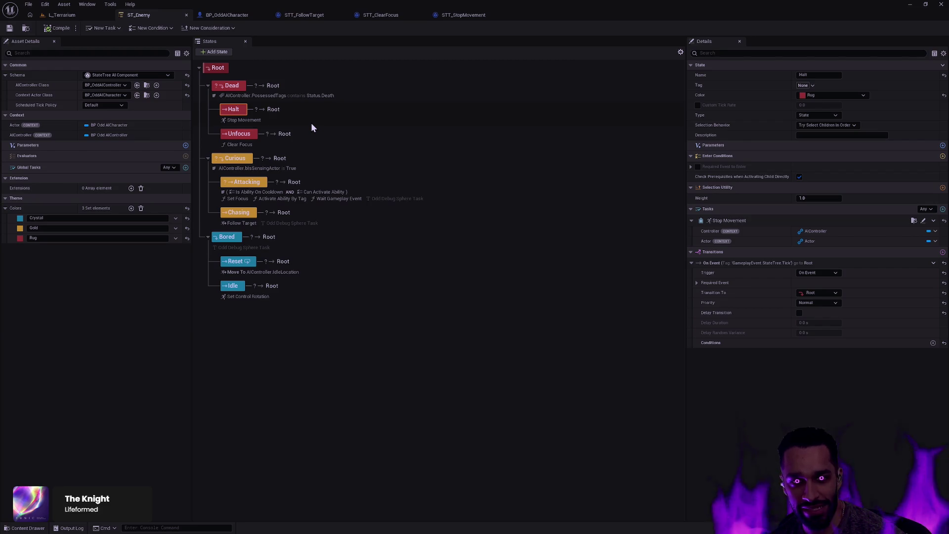
Inspect the Halt state, confirm its name, and start Save All with Ctrl+Shift+S
click(234, 109)
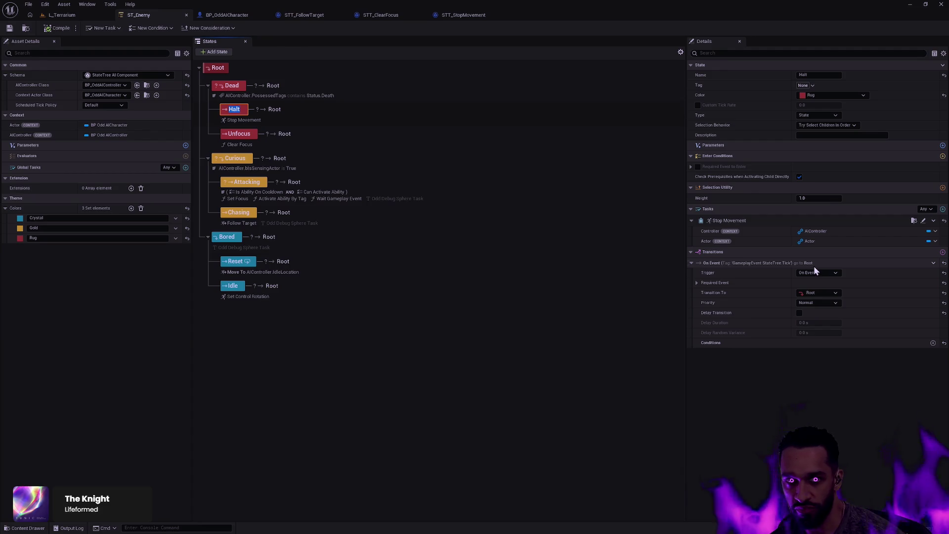
key(Return)
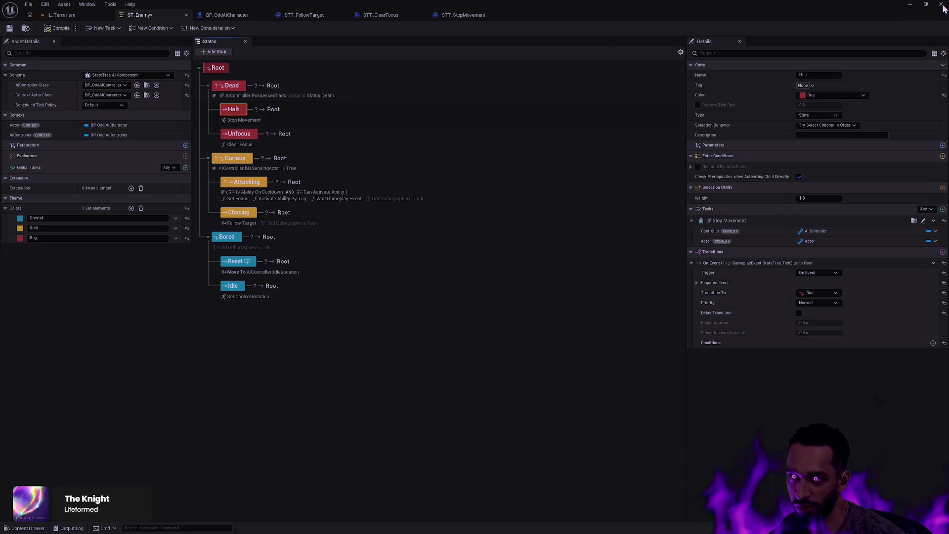
key(ctrl+shift+s)
Save the selected assets, then clear Git Bash and run gs to show git status
click(539, 356)
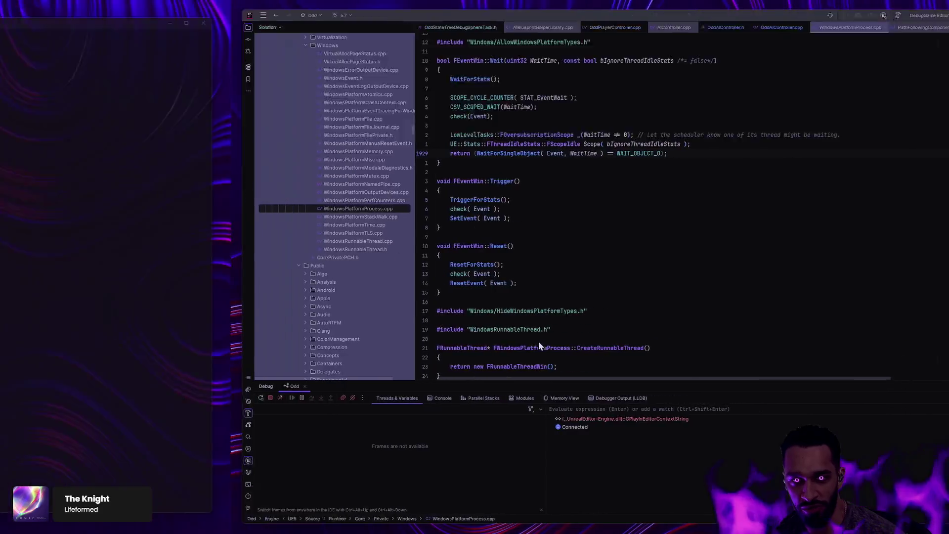
key(alt+Tab)
key(ctrl+l)
text(gs)
key(Return)
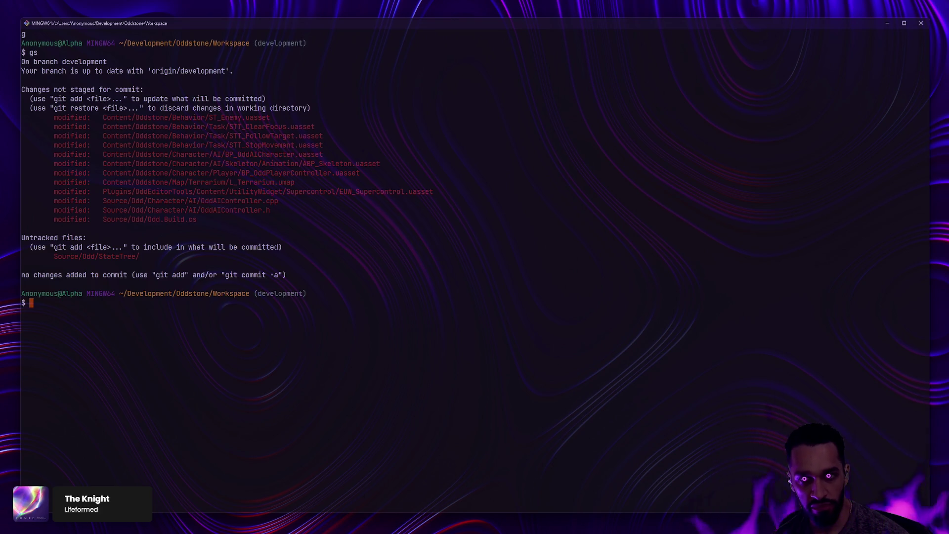
Stage Plugins/ with ga, recheck gs, and commit with message 'Fix invalid initialization'
text(ga Plugins/)
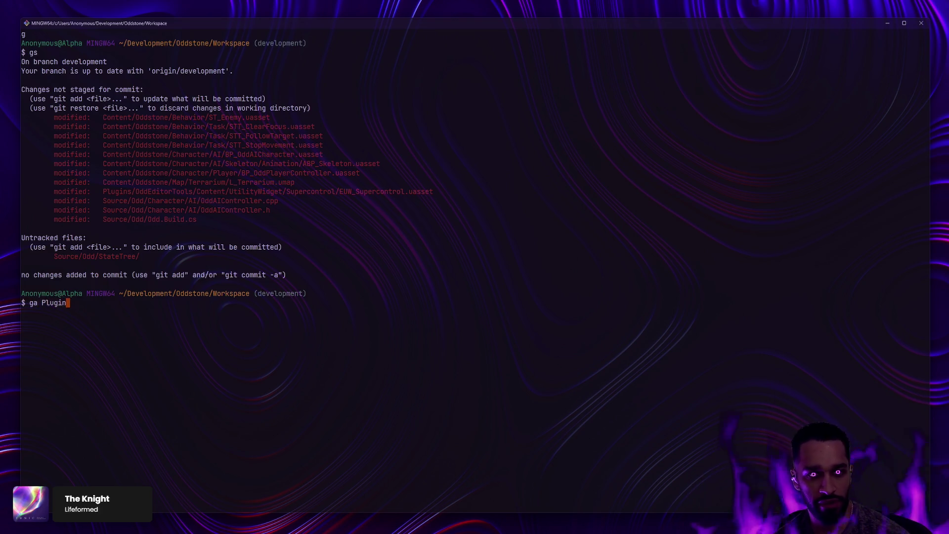
key(Return)
text(gs)
key(Return)
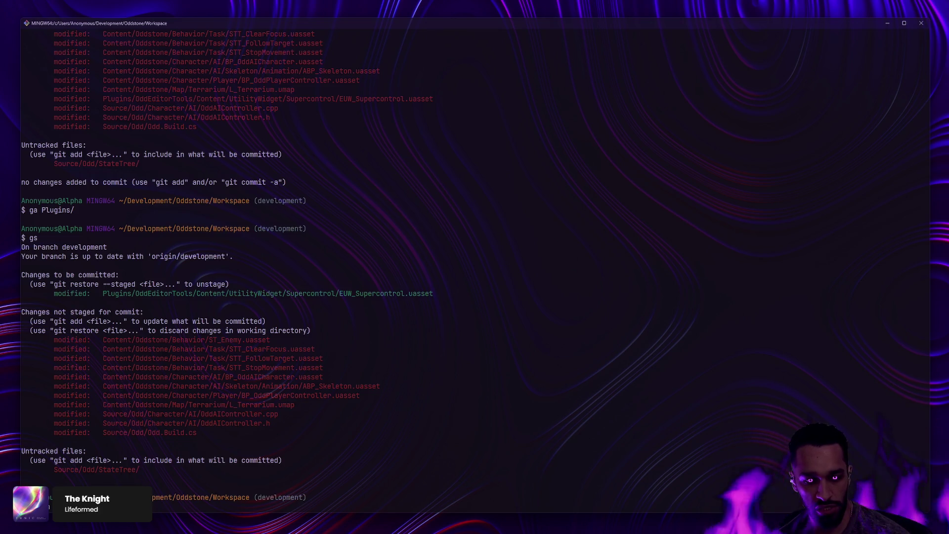
text(gc -m 'Fix invalid initialization')
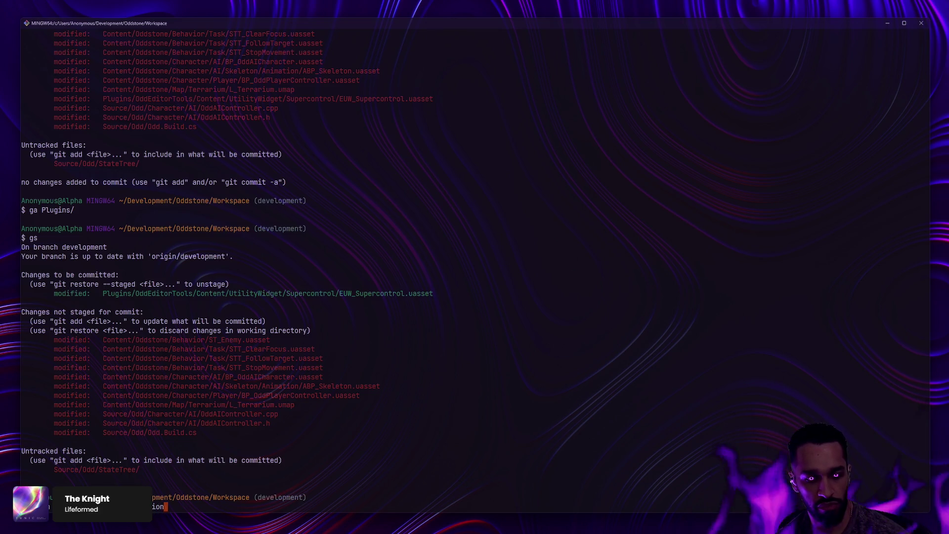
key(Return)
text(gs)
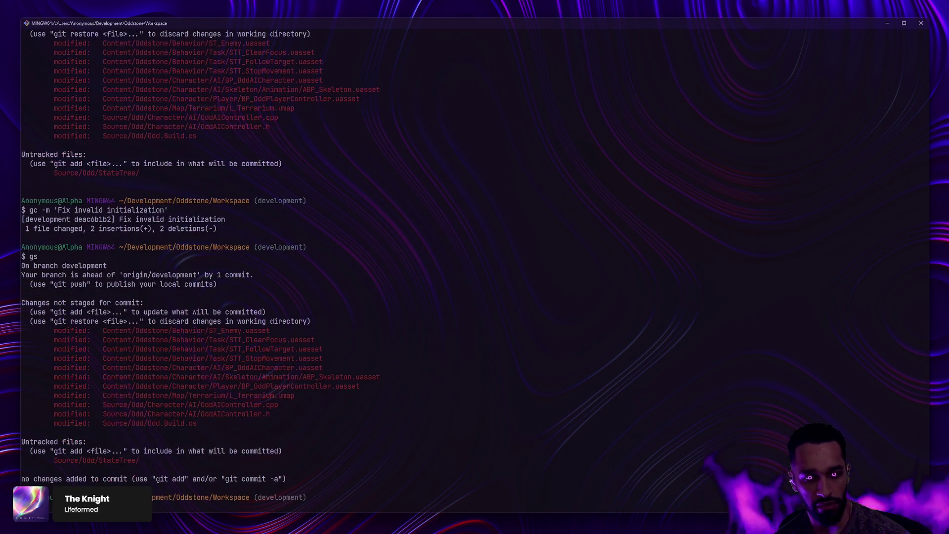
Open the last commit's message in vim and try adding plug-in Super-Control wording
key(Return)
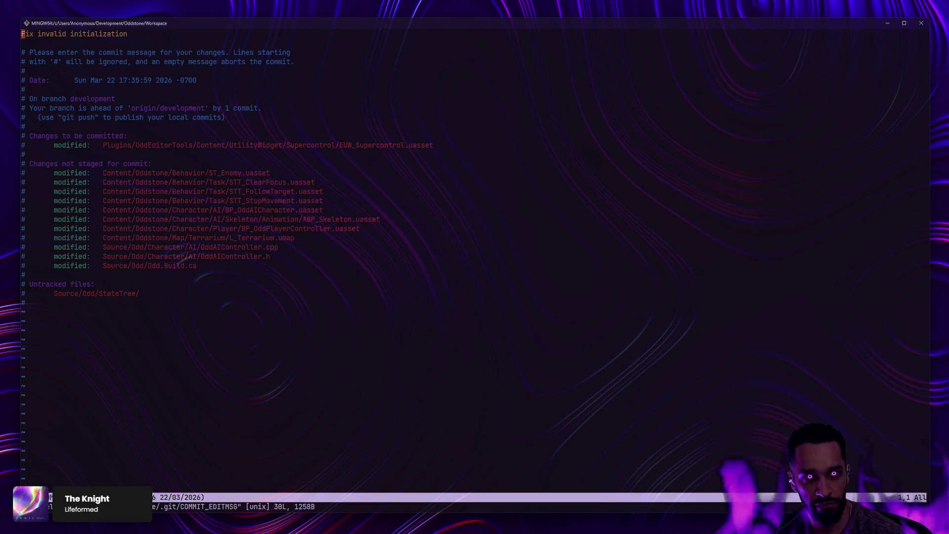
text(wiplug)
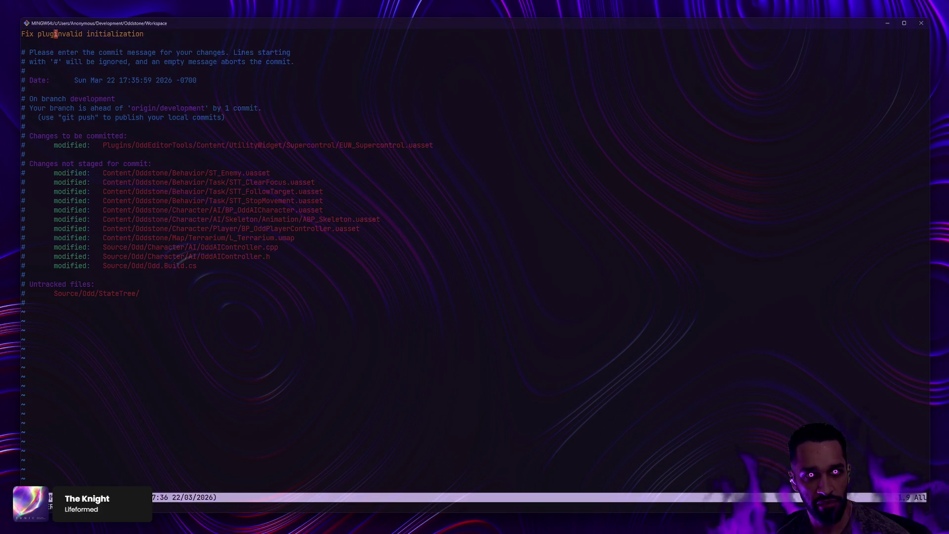
key(BackSpace)
key(BackSpace)
key(BackSpace)
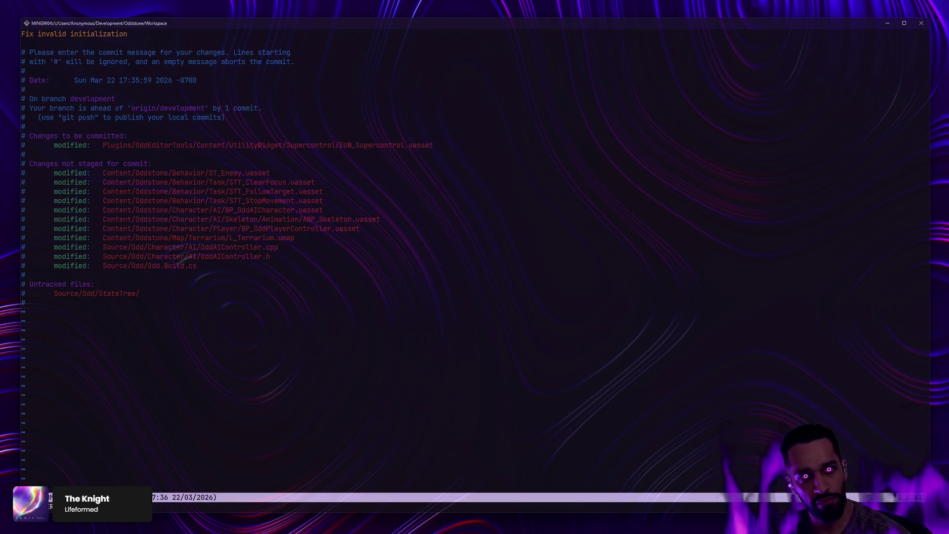
key(Right)
key(Right)
key(Right)
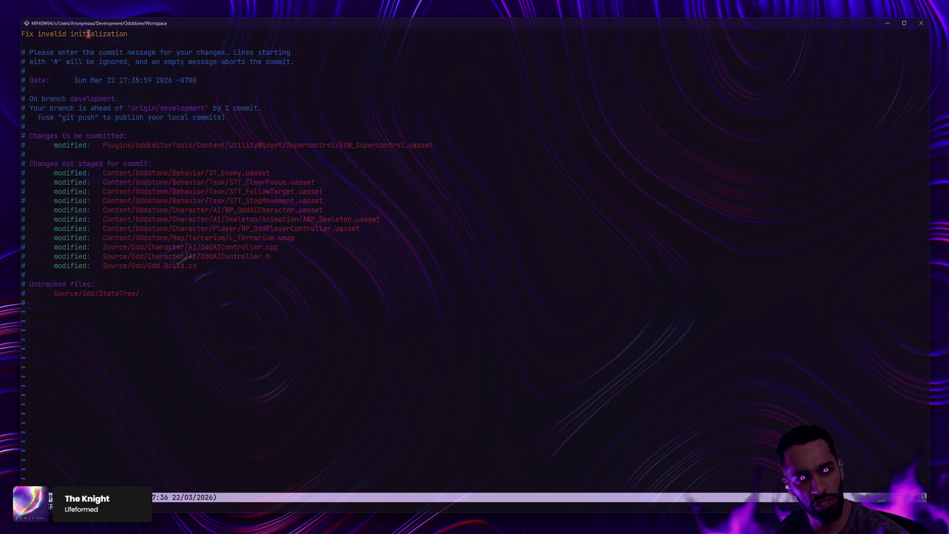
text( for plug)
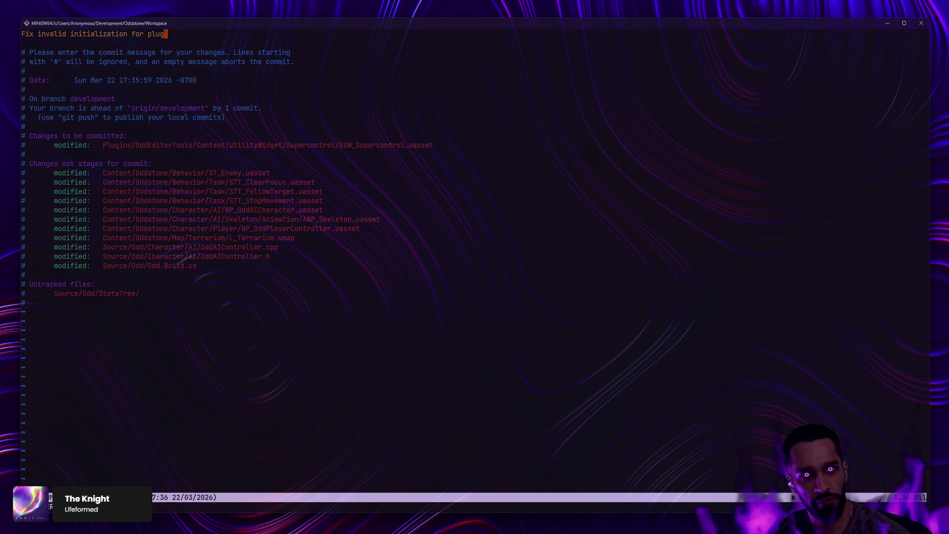
text(-in: )
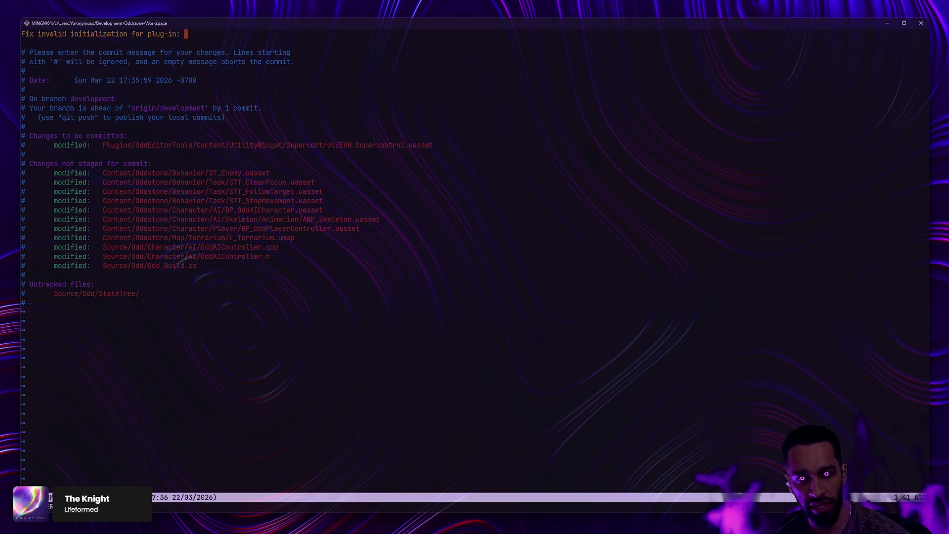
text(Super)
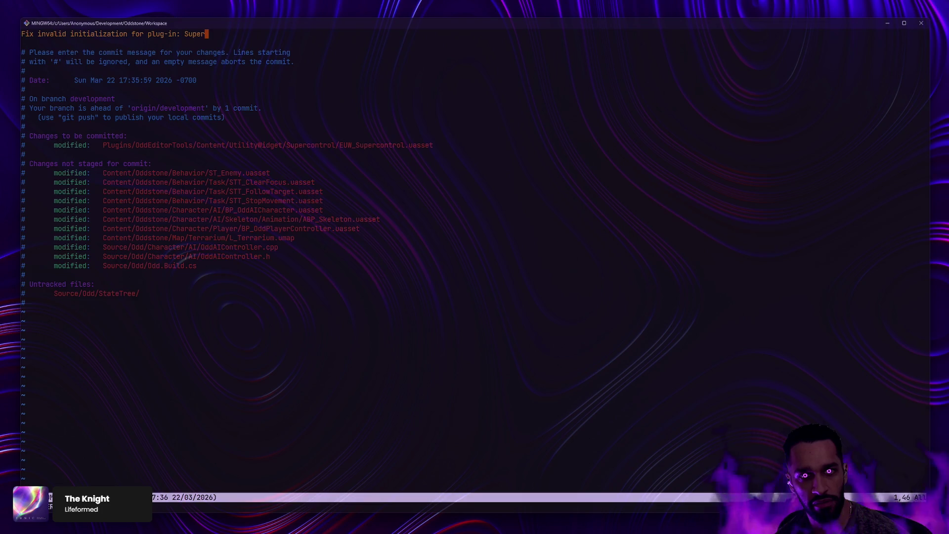
text(-Control[:wq)
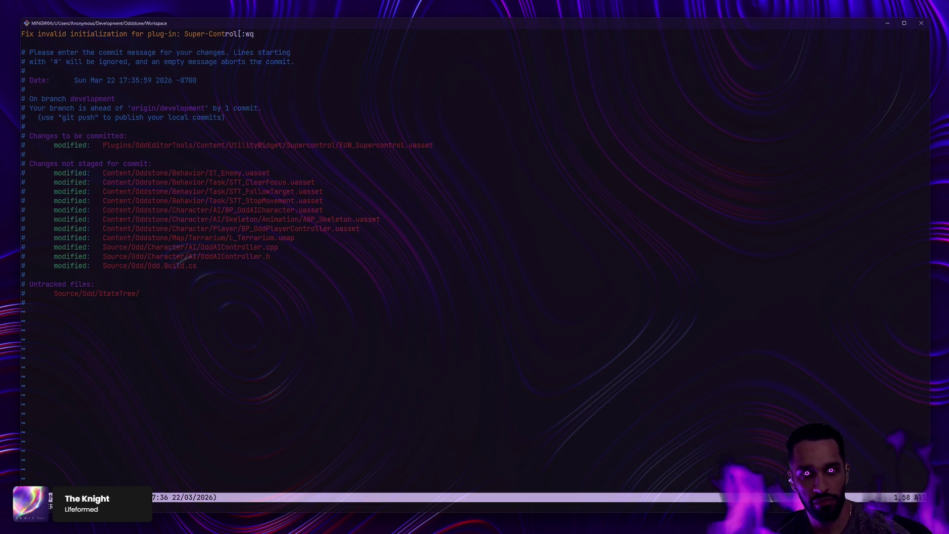
key(BackSpace)
key(BackSpace)
key(BackSpace)
key(Escape)
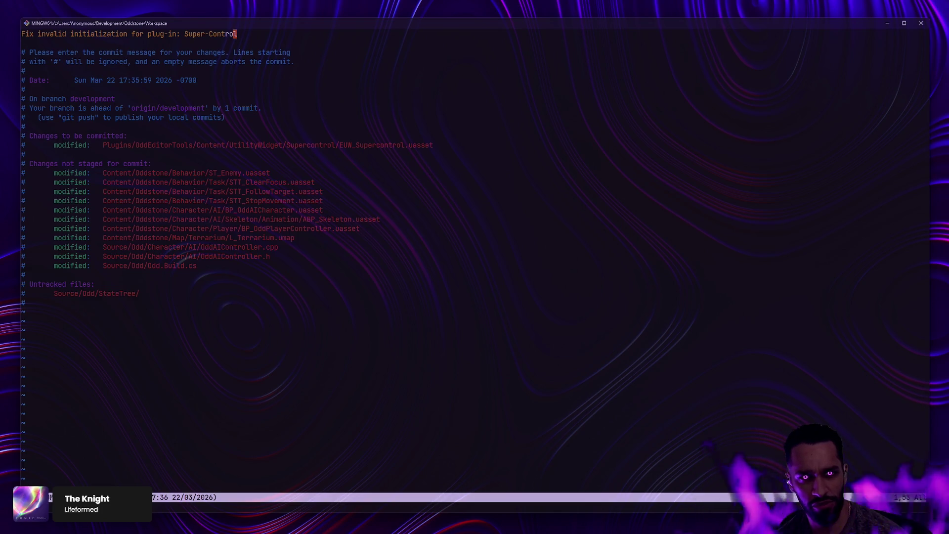
Reword the message to 'Fix Super-Control initialization', save with :wq, and run gs
key(A)
key(BackSpace)
key(BackSpace)
key(BackSpace)
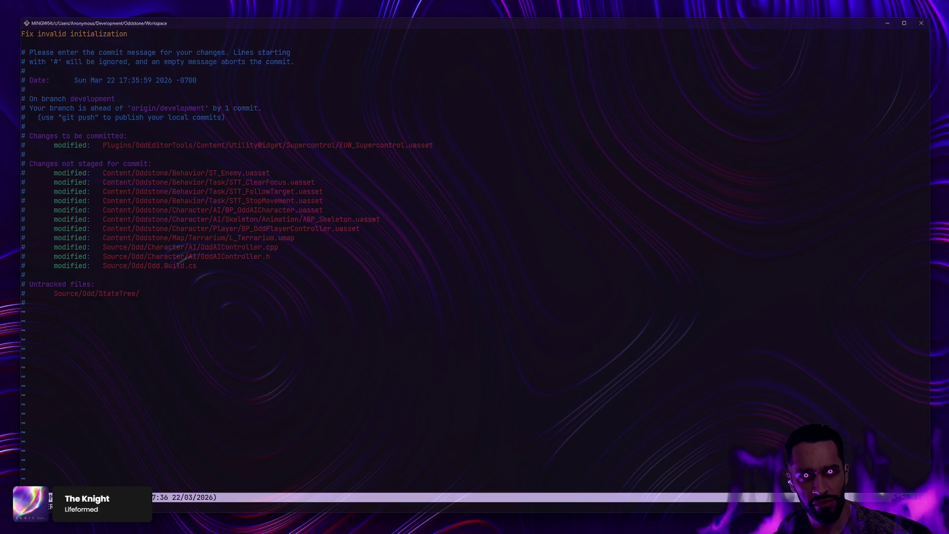
key(BackSpace)
key(BackSpace)
key(BackSpace)
text(Super-)
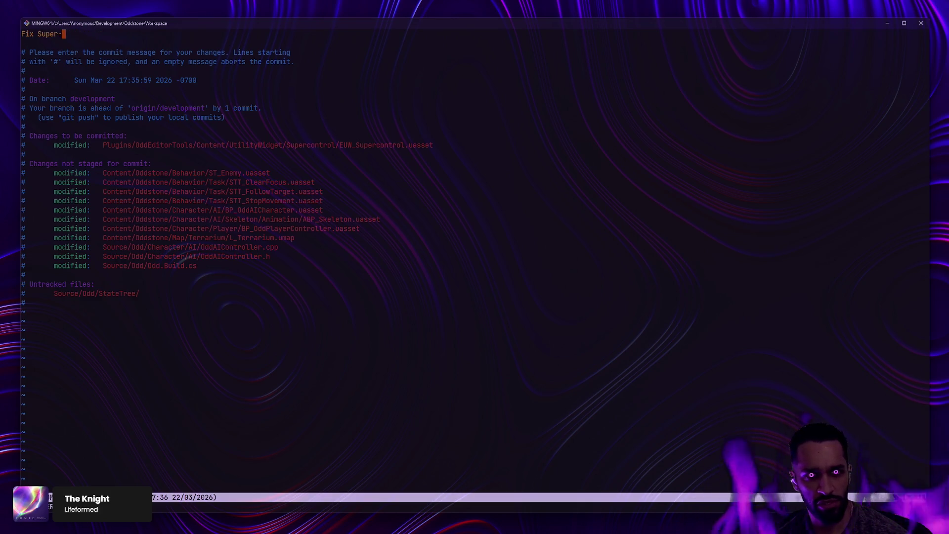
text(Control initialization)
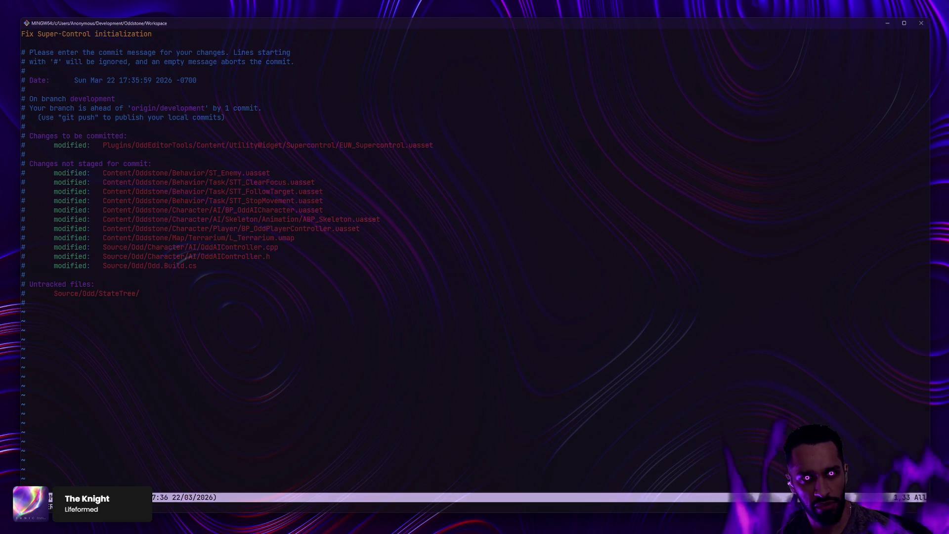
key(BackSpace)
key(Escape)
text(:wq)
key(Return)
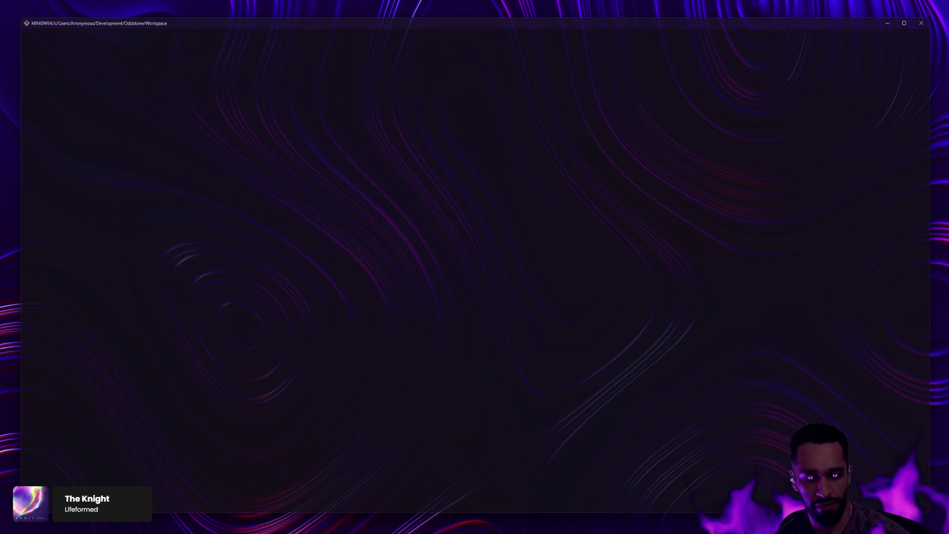
text(gs)
key(Return)
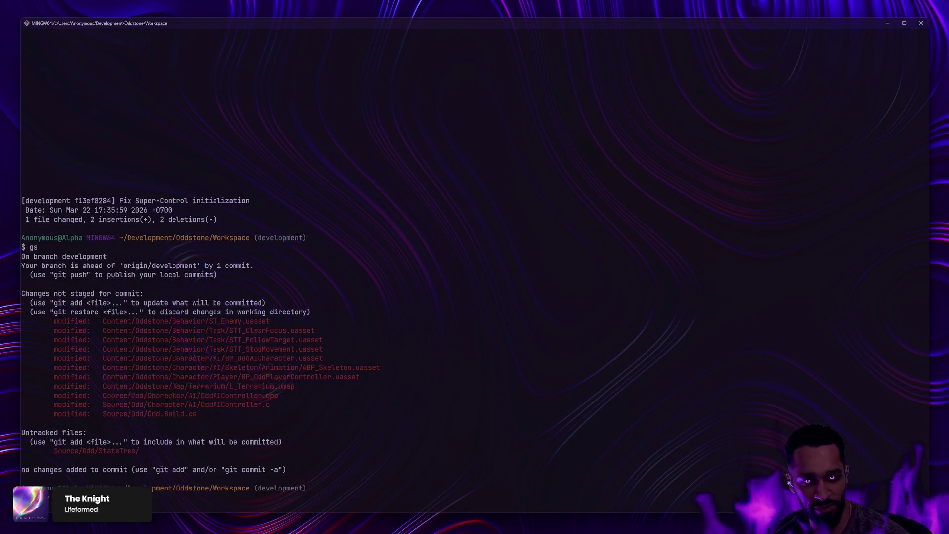
Run gs and gd Source/ to view the AI controller and build file diffs, then switch to Rider
key(ctrl+l)
text(gs)
key(Return)
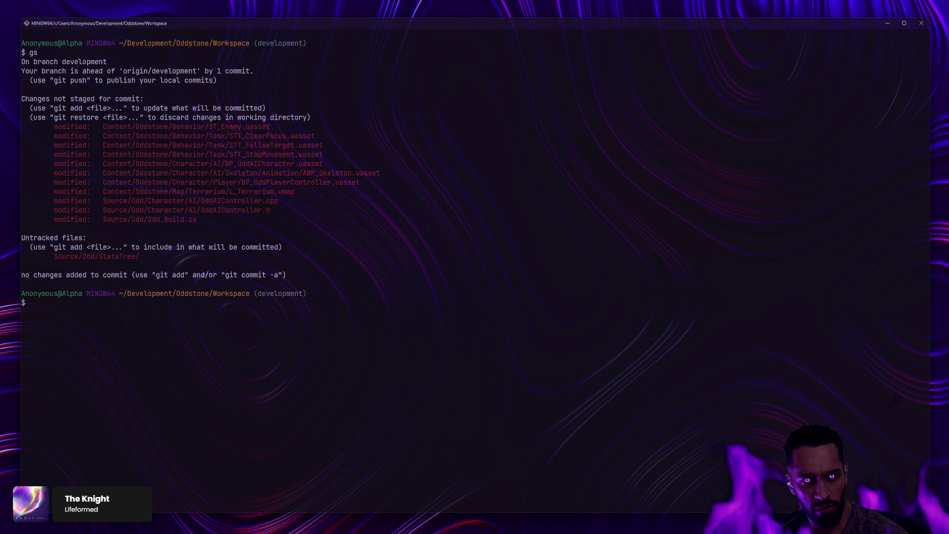
text(gd Source/)
key(Return)
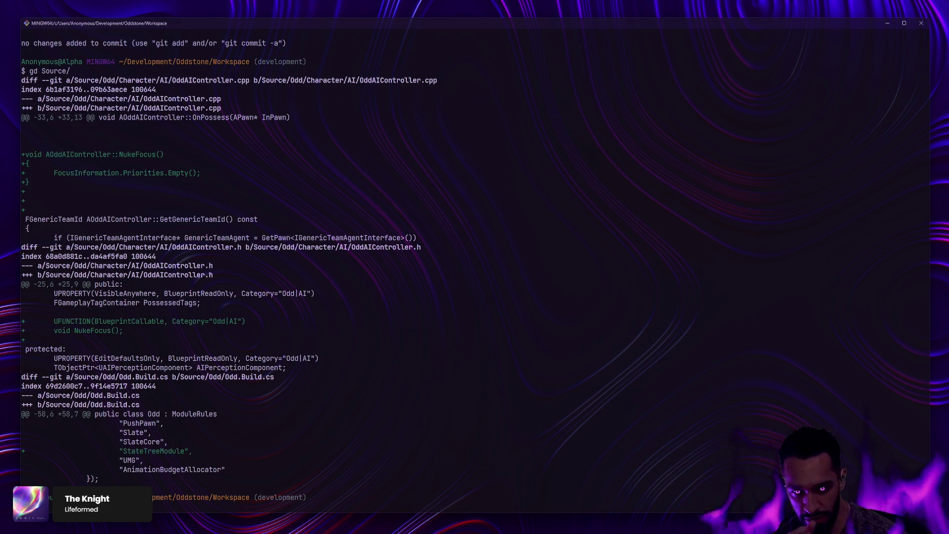
key(ctrl+l)
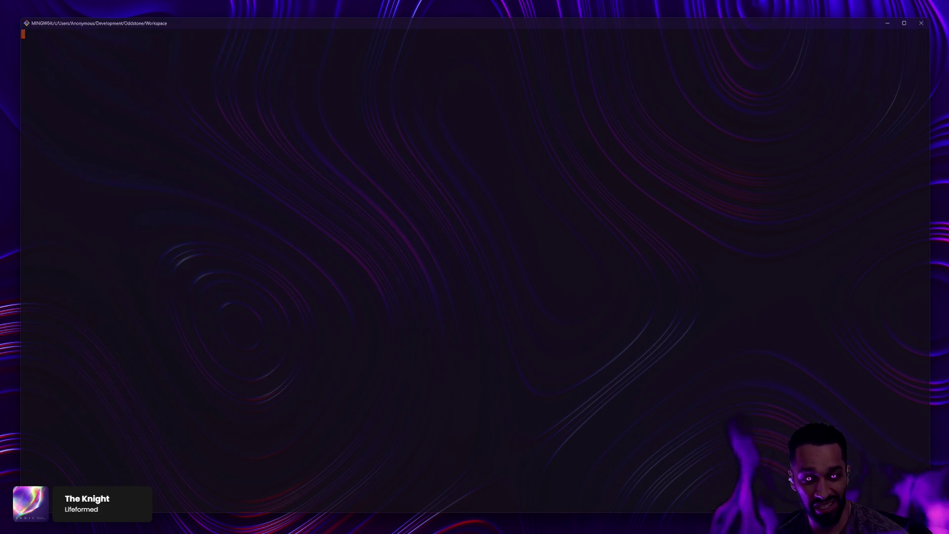
text(gs)
key(Return)
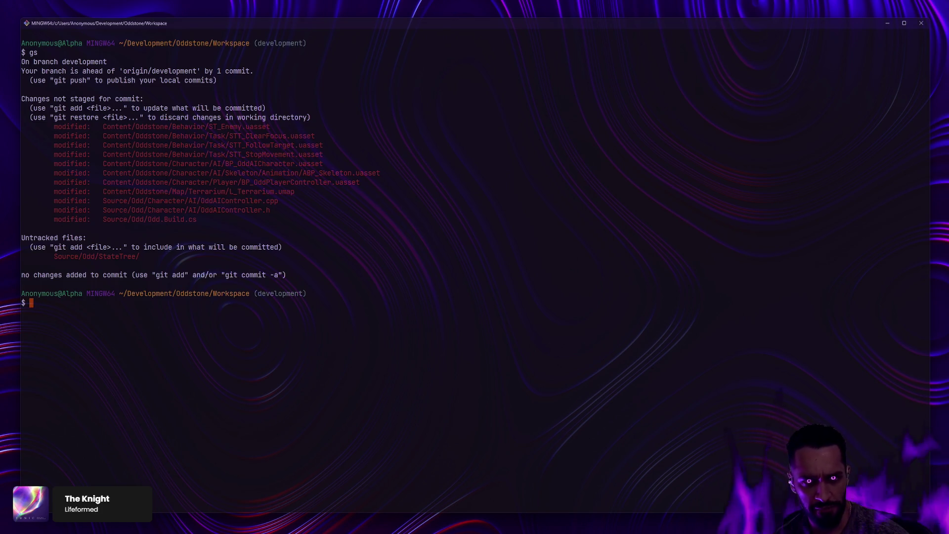
key(alt+Tab)
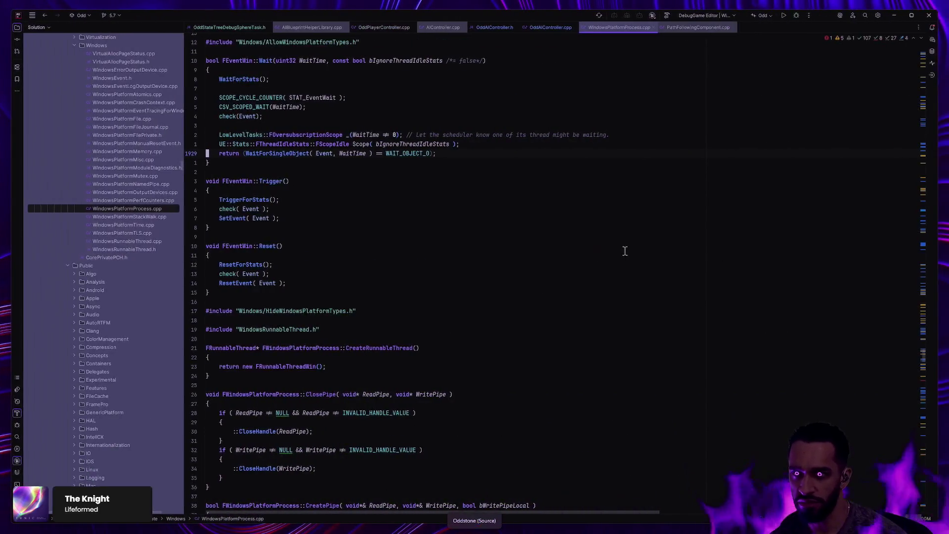
Run 'git restore Content/', then clear and verify with gs and gd before returning to Rider
key(alt+Tab)
text(git restore )
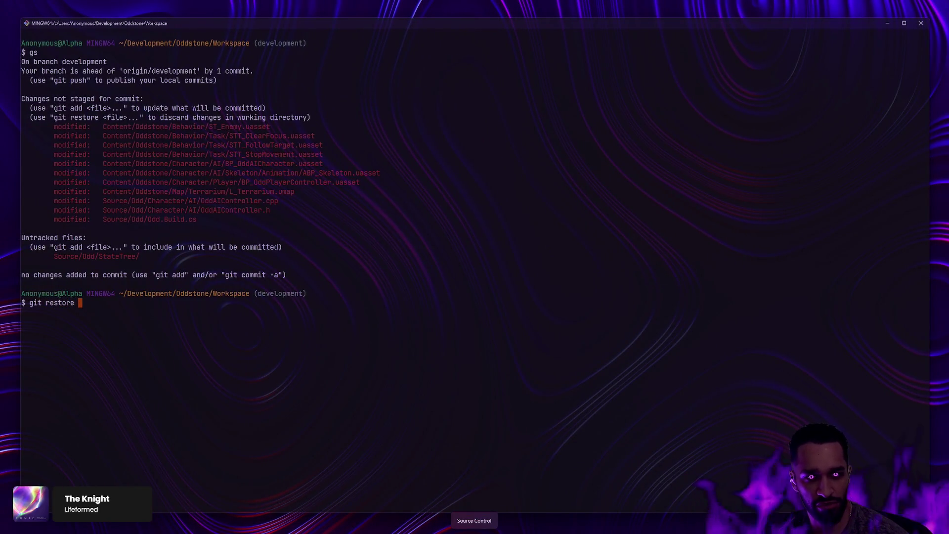
text(Content/)
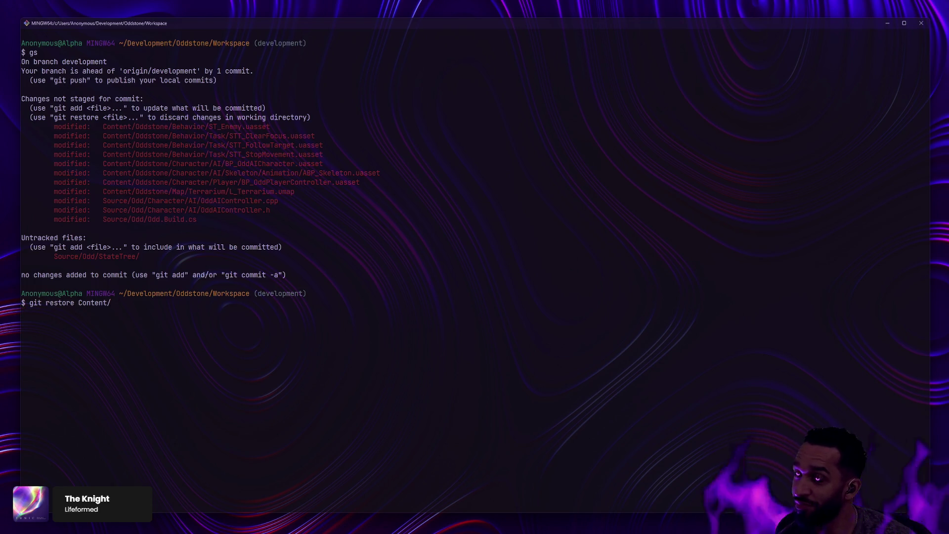
key(Return)
text(xc)
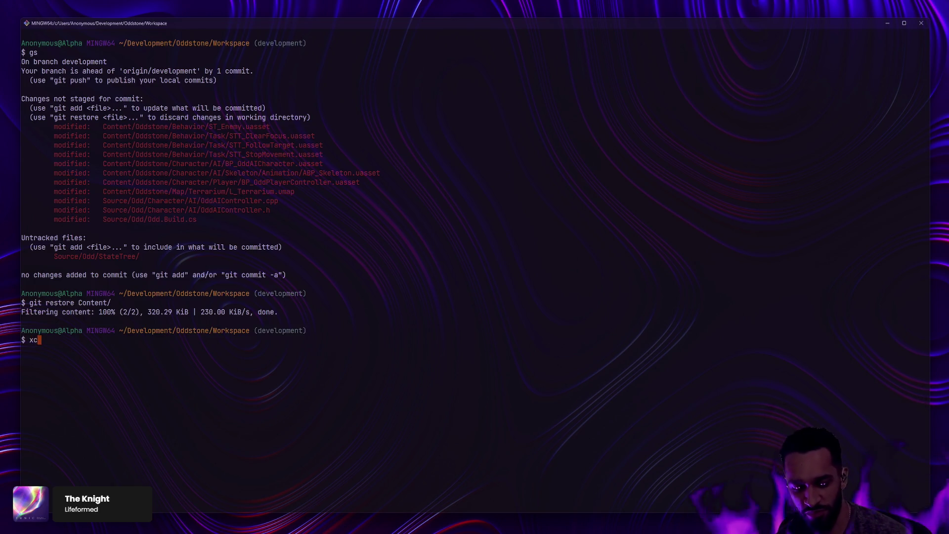
key(BackSpace)
key(BackSpace)
text(clear)
key(Return)
text(gs)
key(Return)
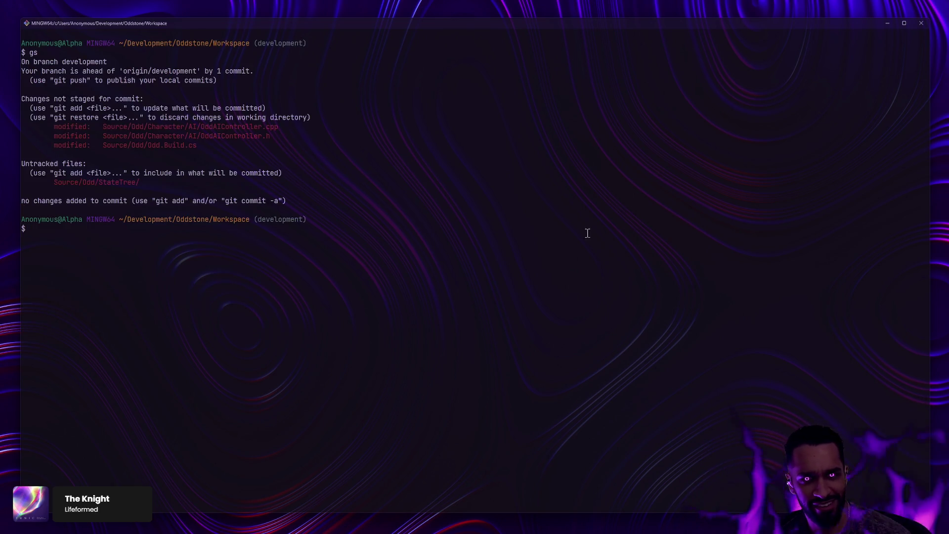
text(gd)
key(Return)
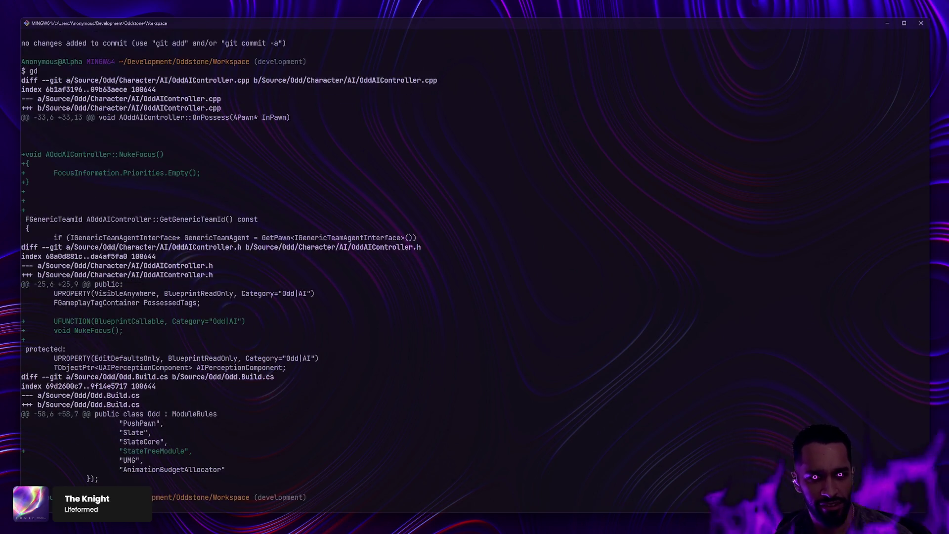
key(ctrl+l)
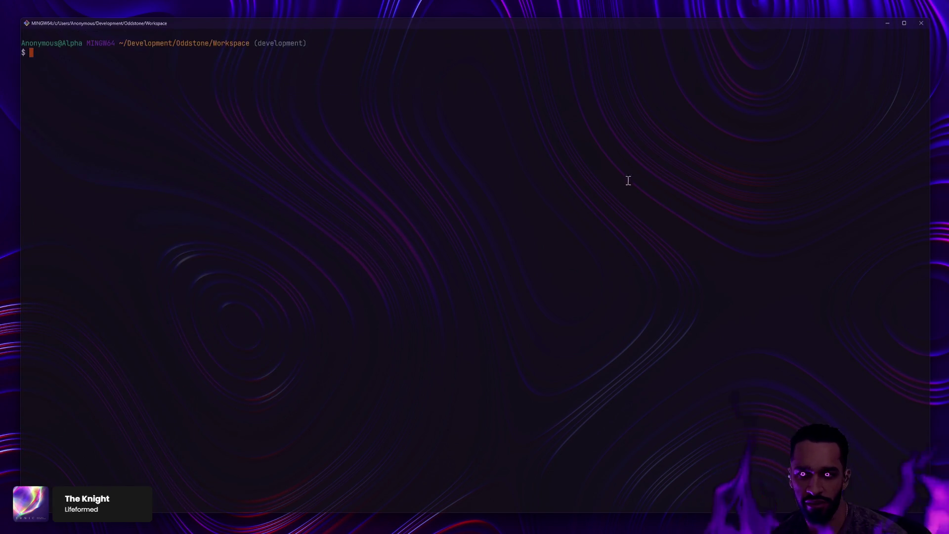
key(alt+Tab)
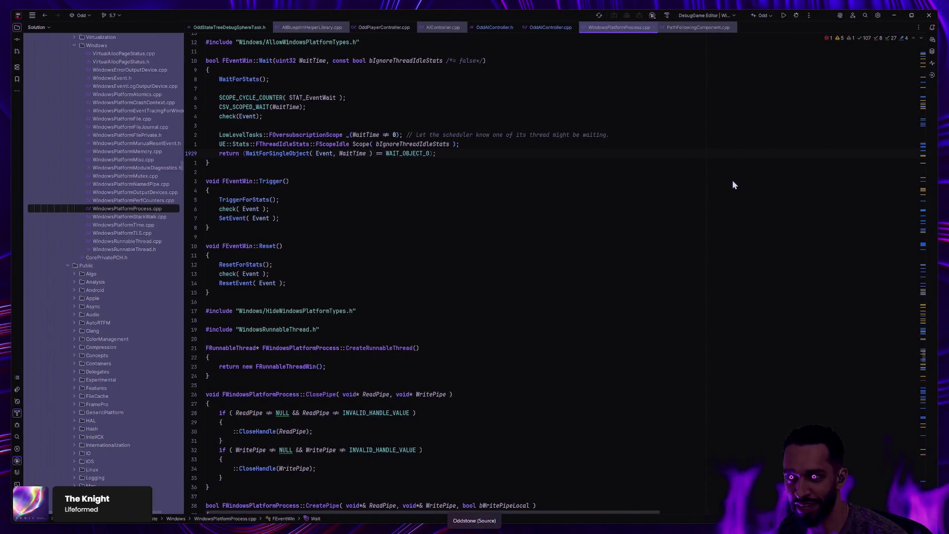
Build OddEditor in DebugGame Editor with Ctrl+Shift+B and relaunch Unreal Editor
key(ctrl+shift+b)
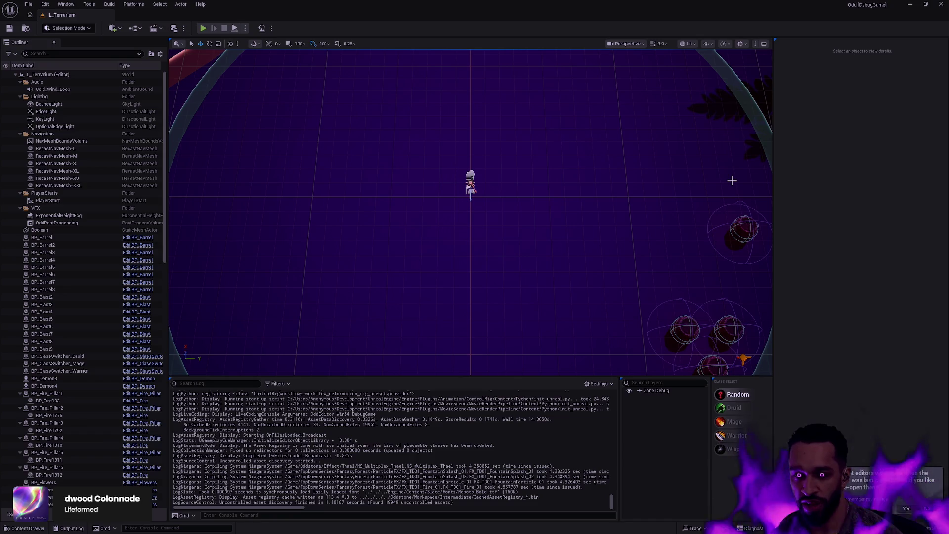
Fly the level camera closer over the rings of enemies, briefly checking Rider's debug session
drag(650, 161, 651, 161)
drag(478, 207, 478, 208)
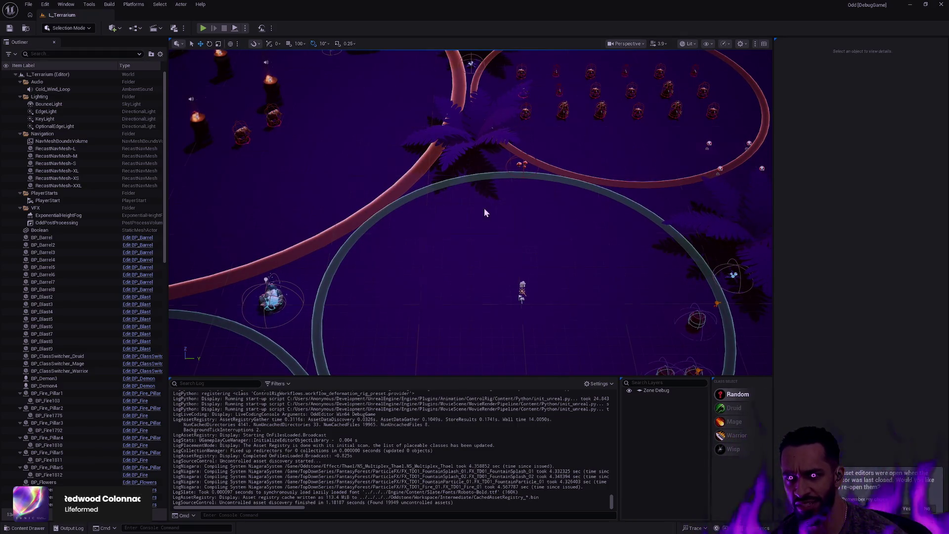
key(alt+Tab)
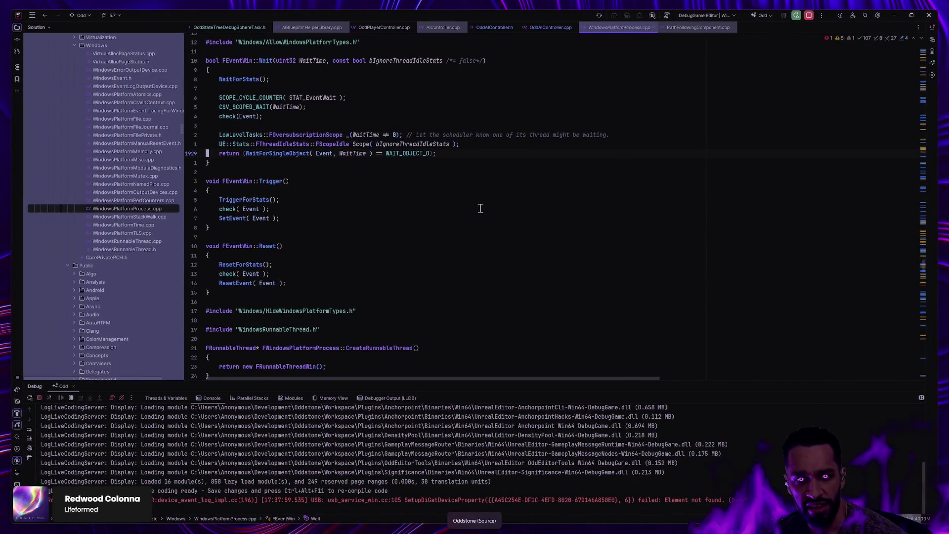
key(alt+Tab)
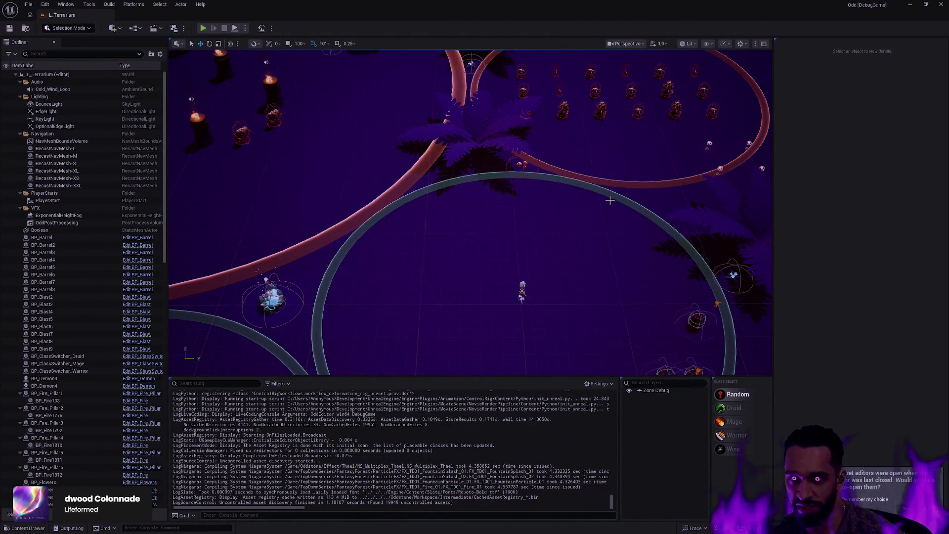
scroll(610, 200, up, 5)
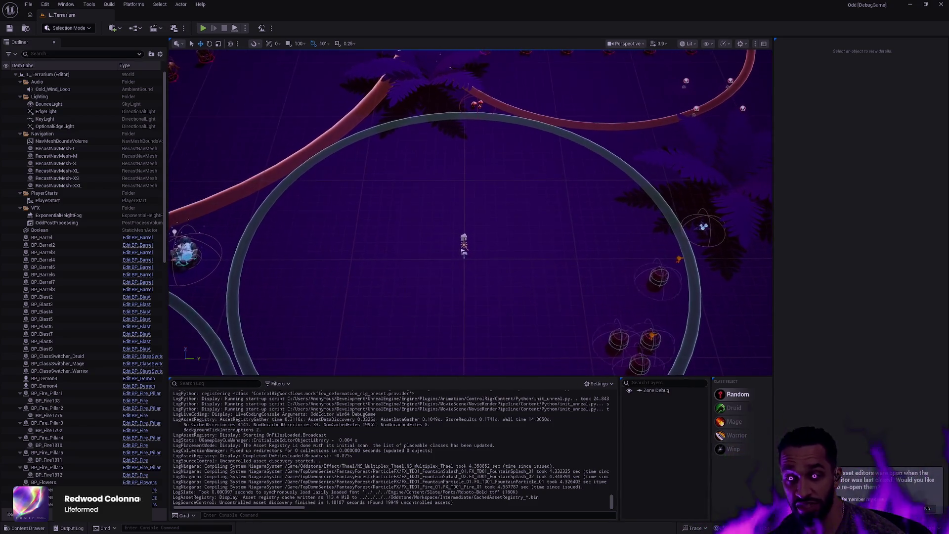
scroll(615, 220, up, 3)
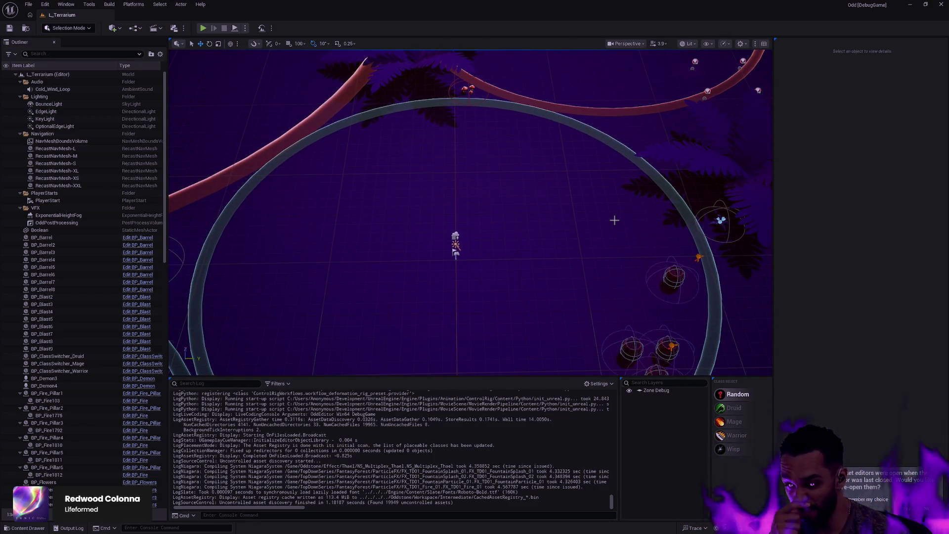
key(Up)
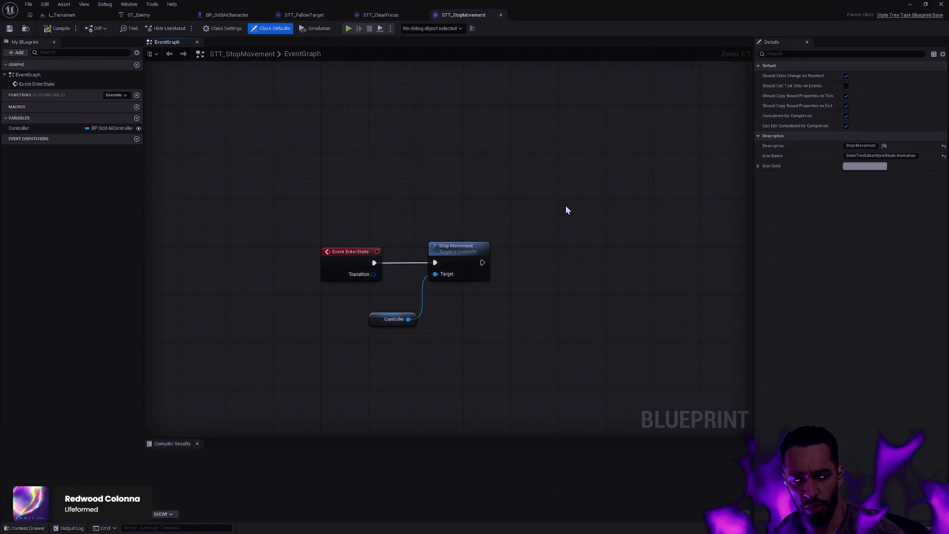
In L_Terrarium, choose the Druid class and nudge BP_Gull5 slightly with the Move tool
click(62, 15)
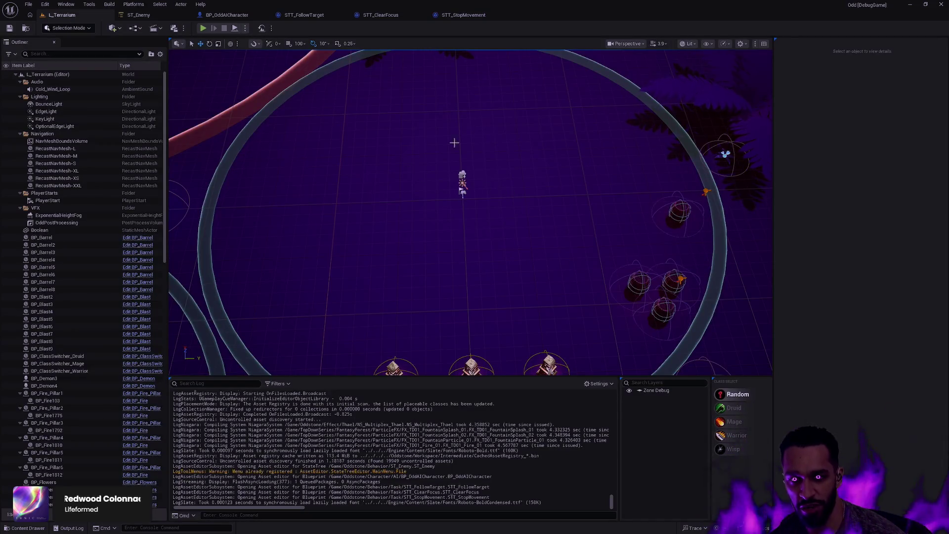
click(734, 408)
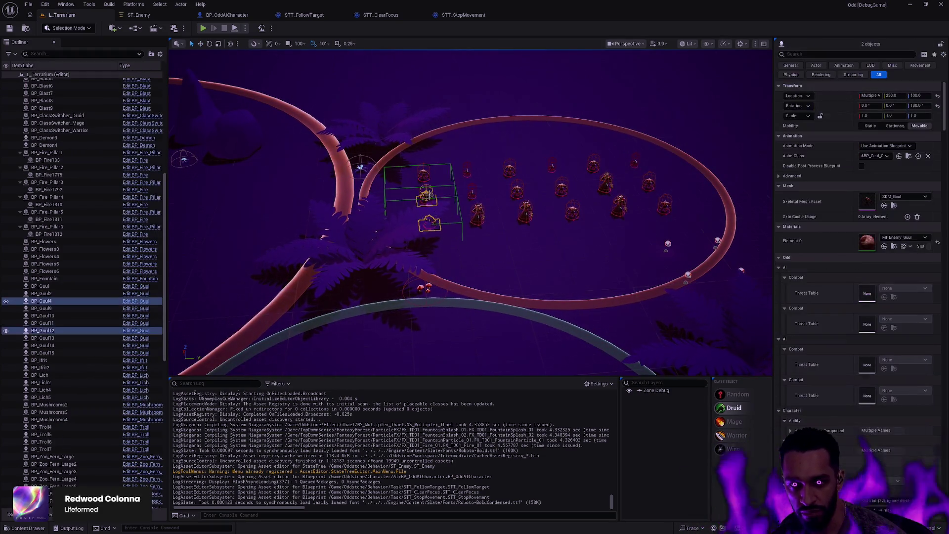
key(w)
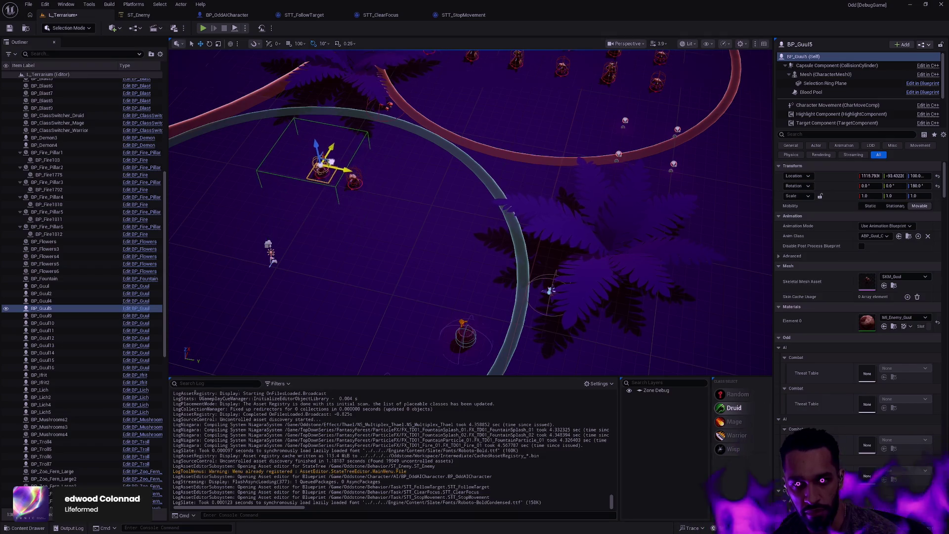
drag(322, 161, 325, 163)
Start a full-screen play session and walk the Druid toward the two Gulls
key(alt+p)
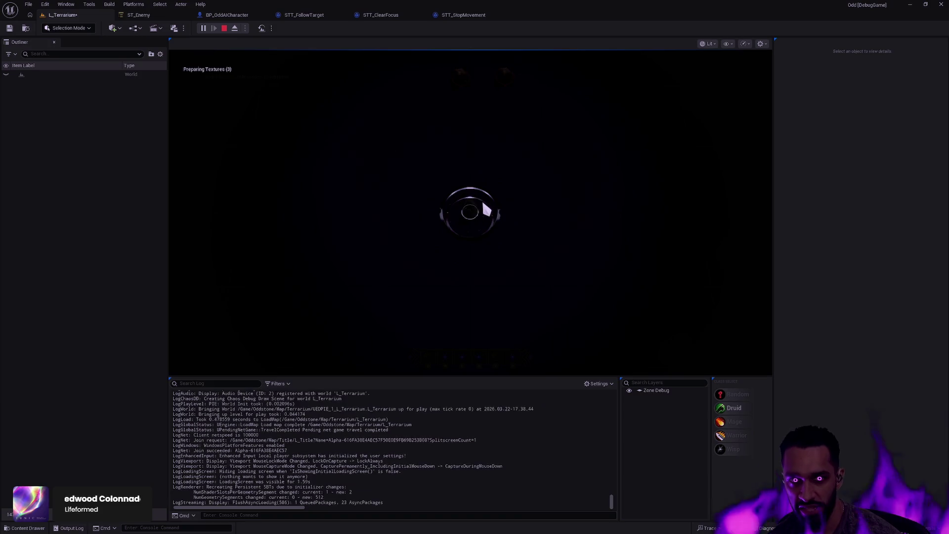
key(F11)
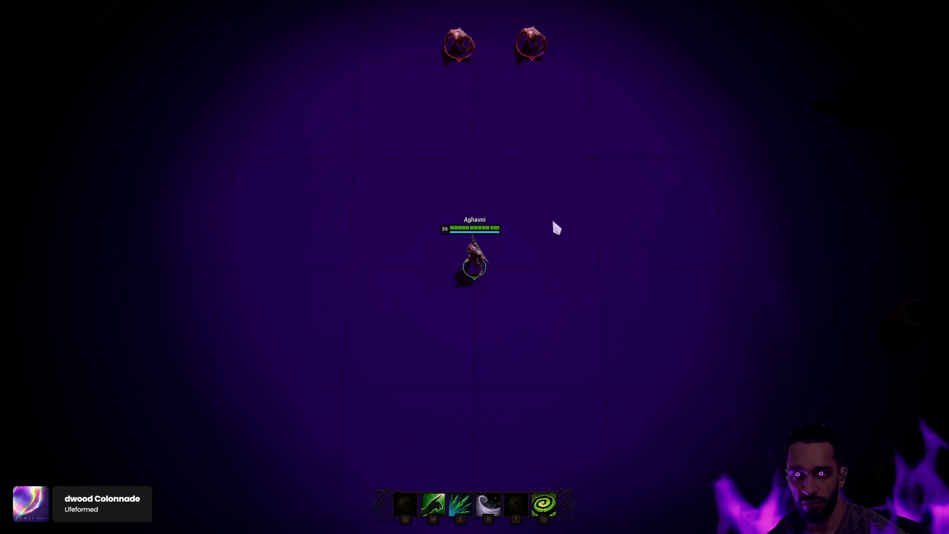
click(463, 279)
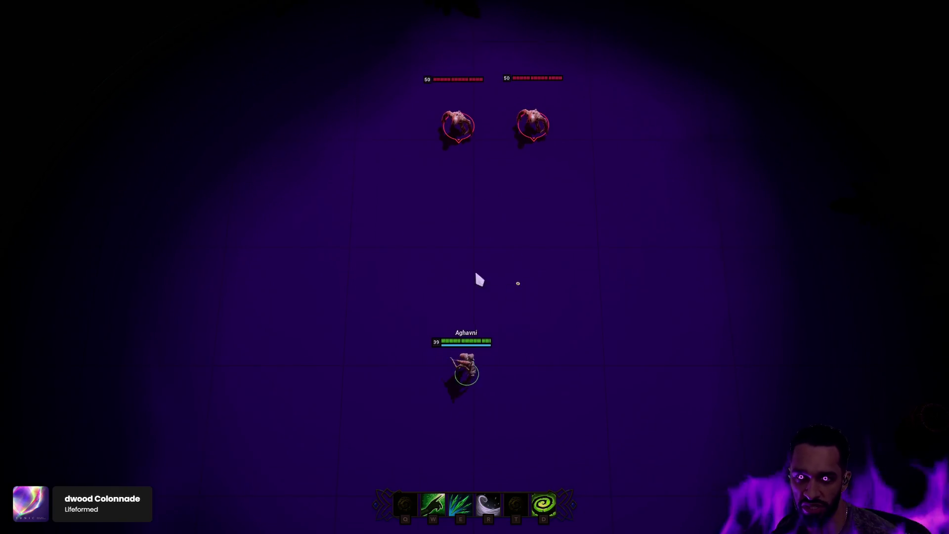
right_click(547, 252)
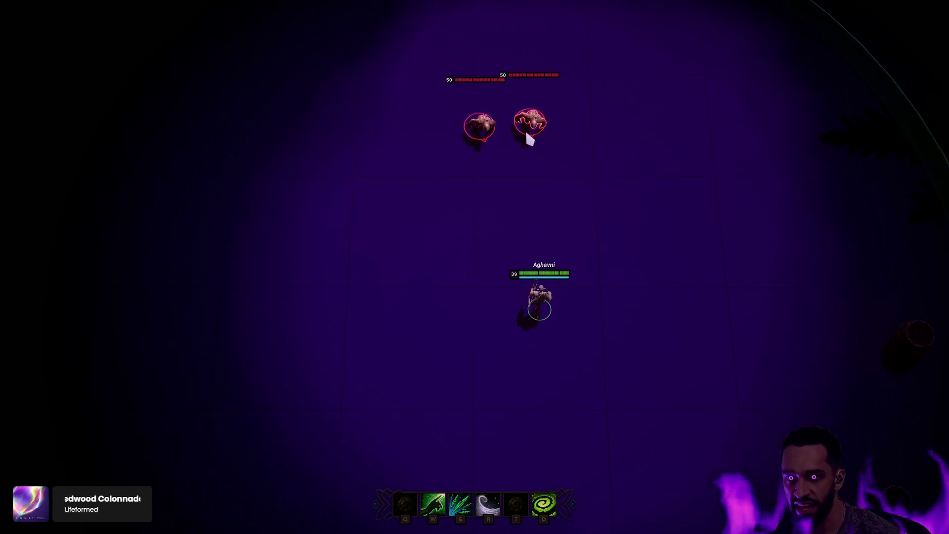
right_click(701, 220)
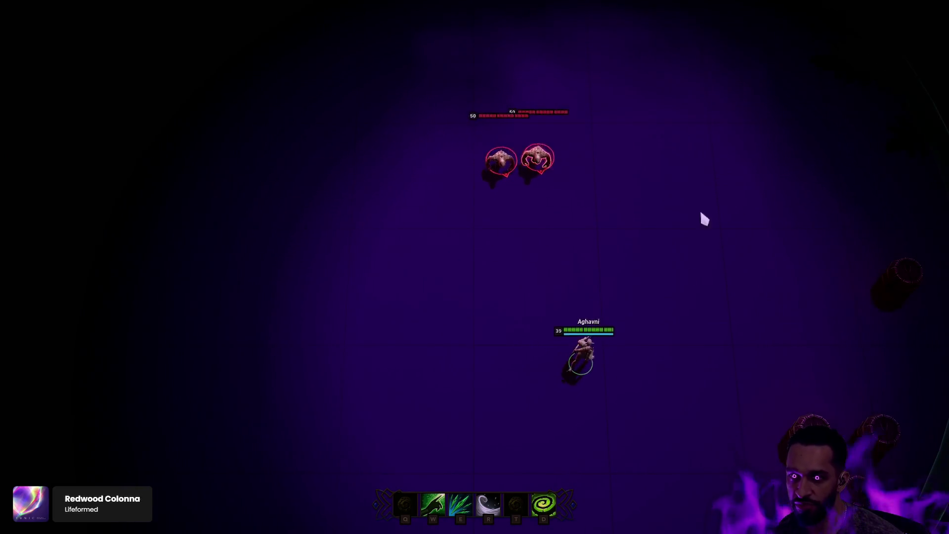
right_click(736, 235)
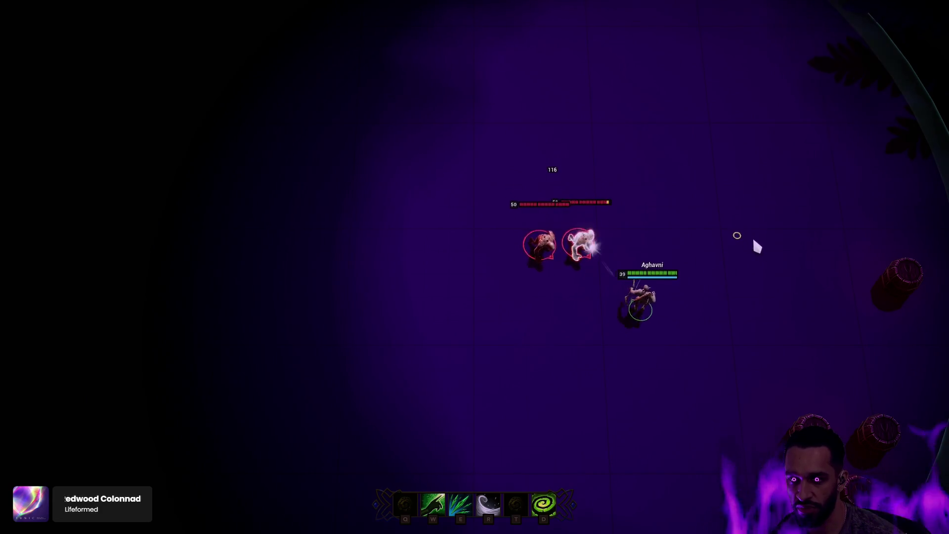
Fight both Gulls with E, R and D abilities while kiting them across the arena
key(e)
key(r)
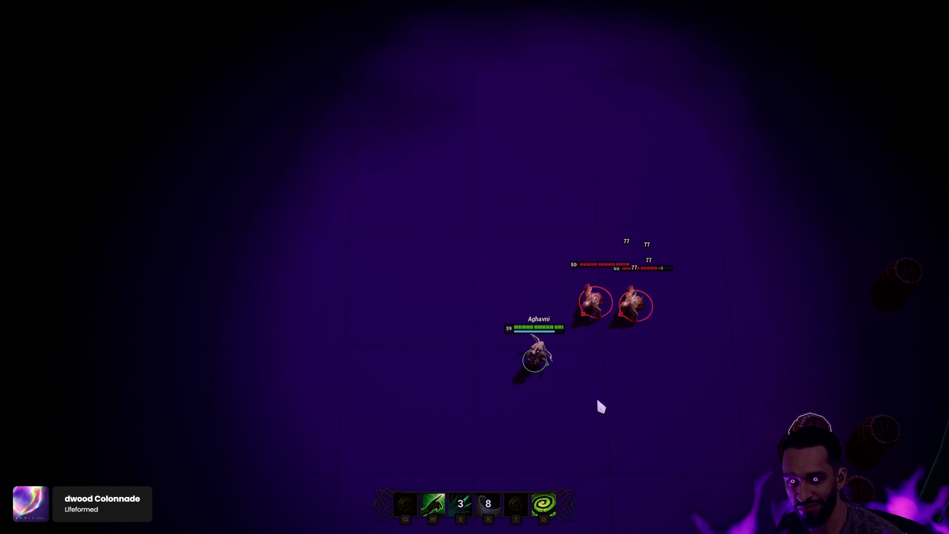
right_click(381, 387)
right_click(346, 221)
right_click(295, 194)
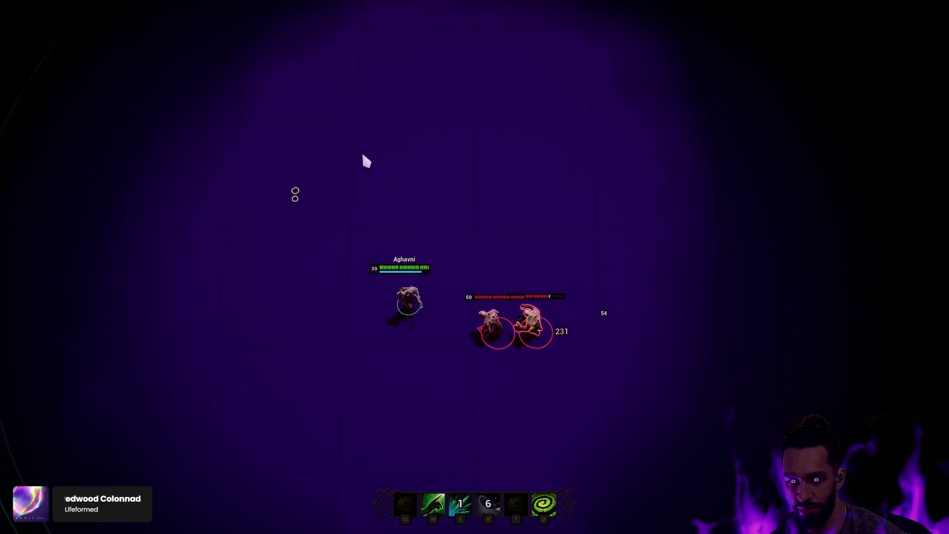
key(d)
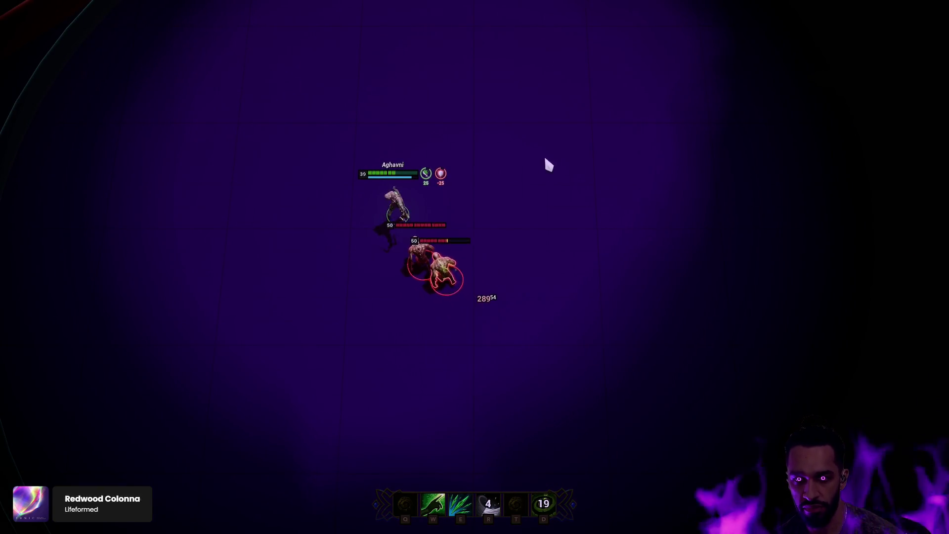
right_click(585, 192)
key(e)
right_click(627, 214)
right_click(657, 282)
right_click(677, 346)
right_click(651, 401)
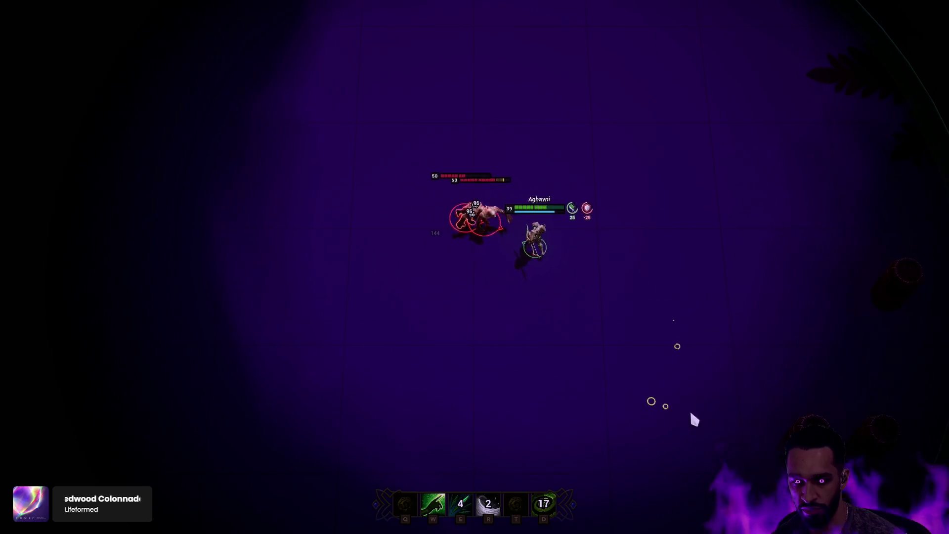
right_click(470, 424)
right_click(402, 434)
right_click(337, 366)
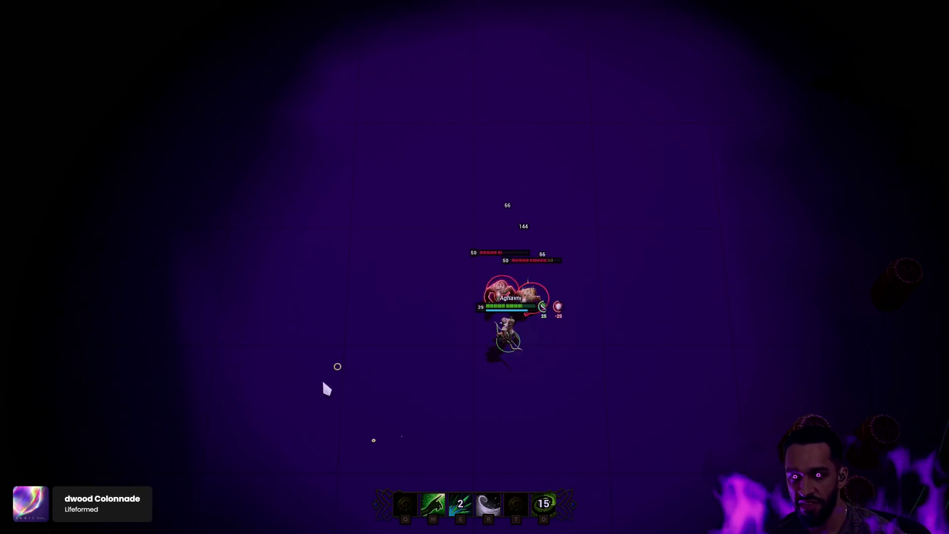
right_click(256, 387)
right_click(231, 389)
right_click(296, 222)
right_click(264, 215)
right_click(216, 186)
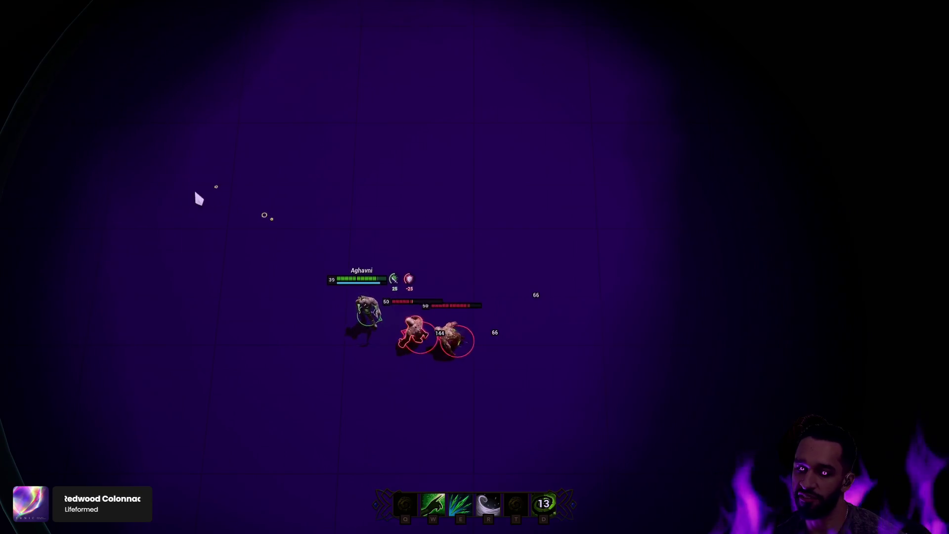
right_click(201, 191)
key(e)
right_click(241, 150)
right_click(278, 136)
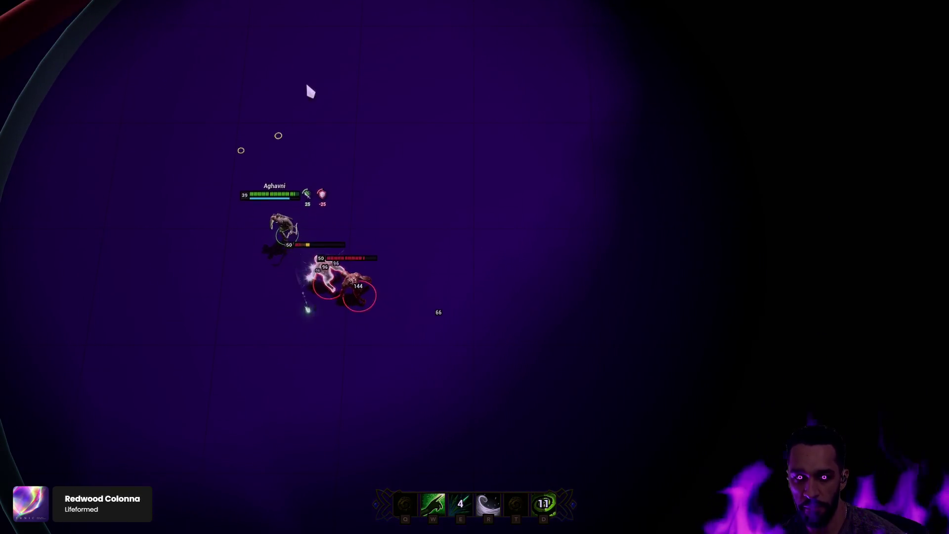
right_click(349, 90)
right_click(321, 108)
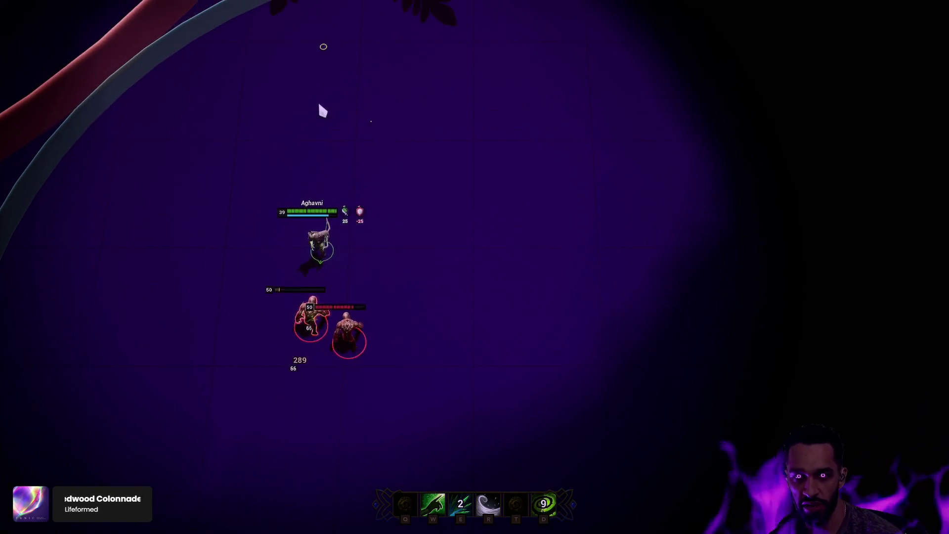
Lead the surviving Gull around to confirm it follows, then stop playing
right_click(225, 307)
right_click(521, 81)
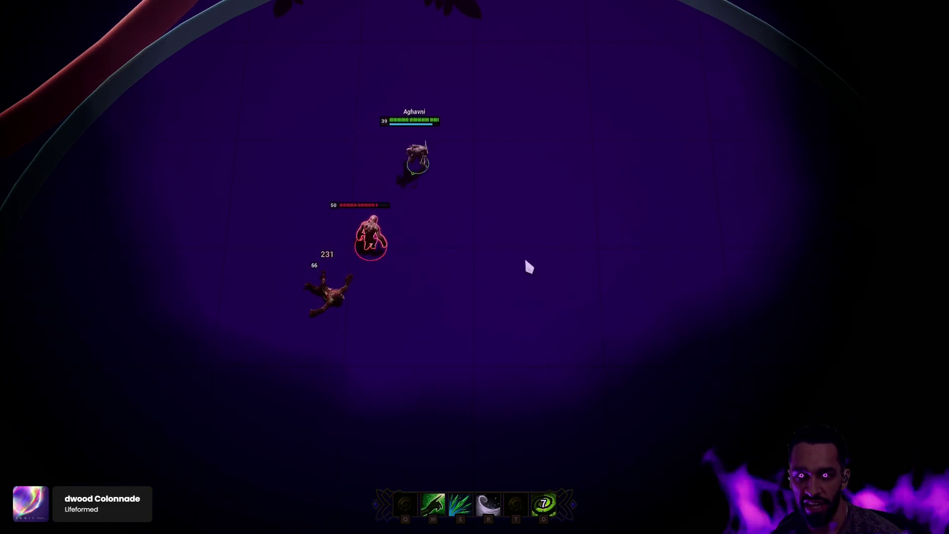
right_click(529, 269)
right_click(487, 371)
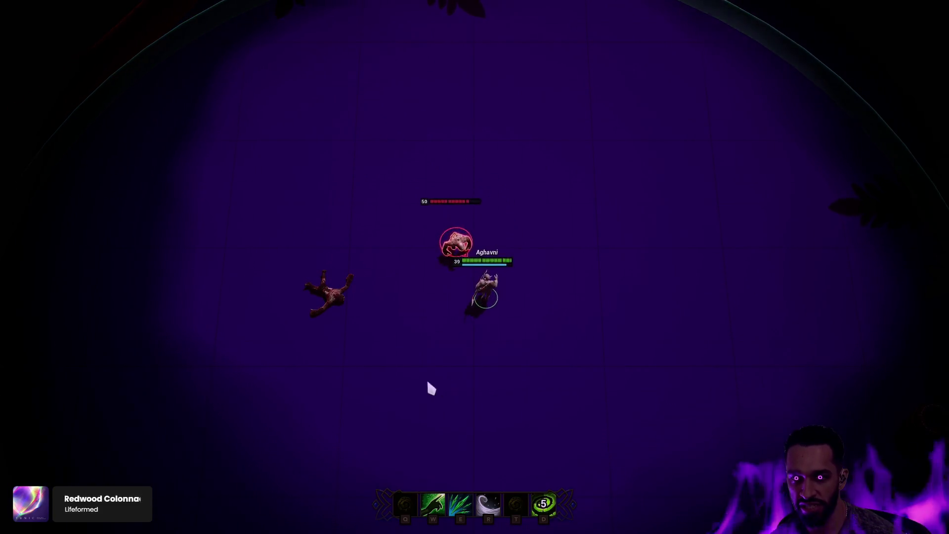
right_click(572, 333)
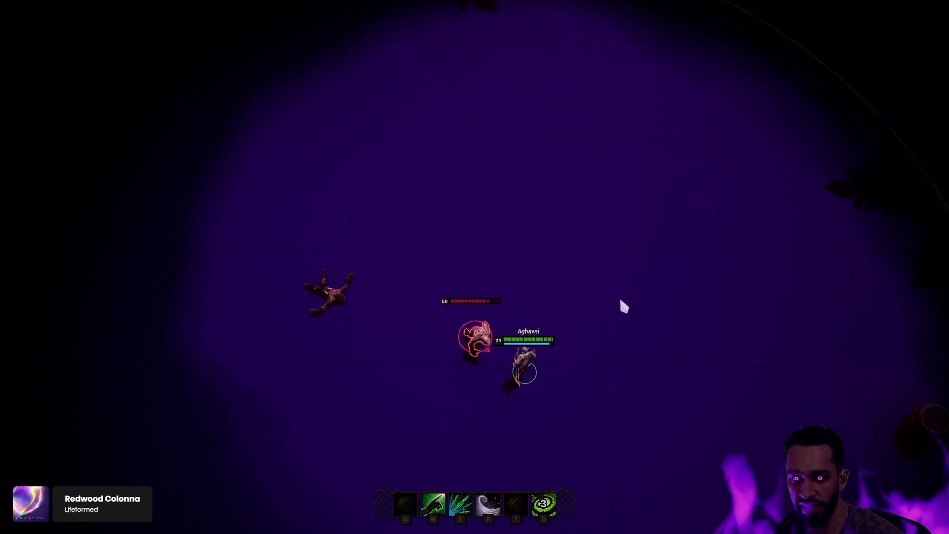
right_click(627, 214)
right_click(536, 152)
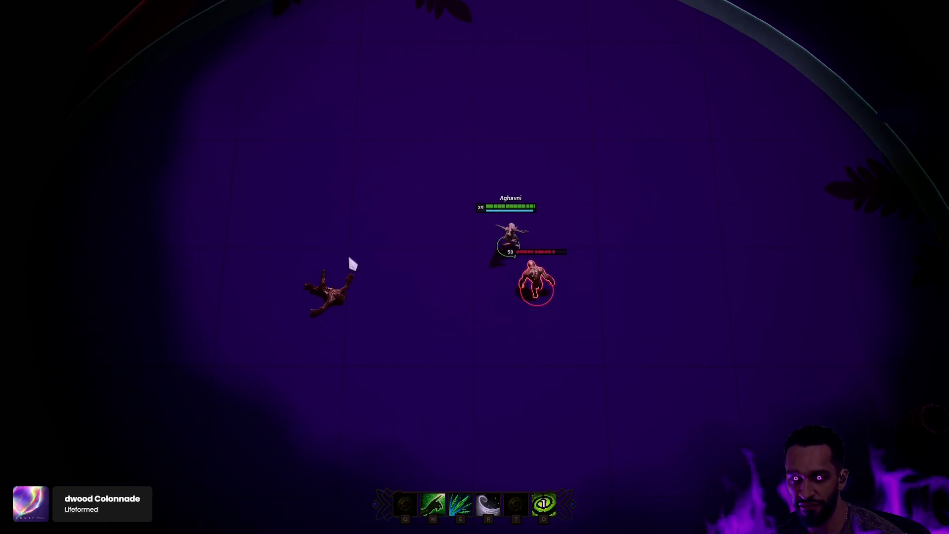
right_click(366, 326)
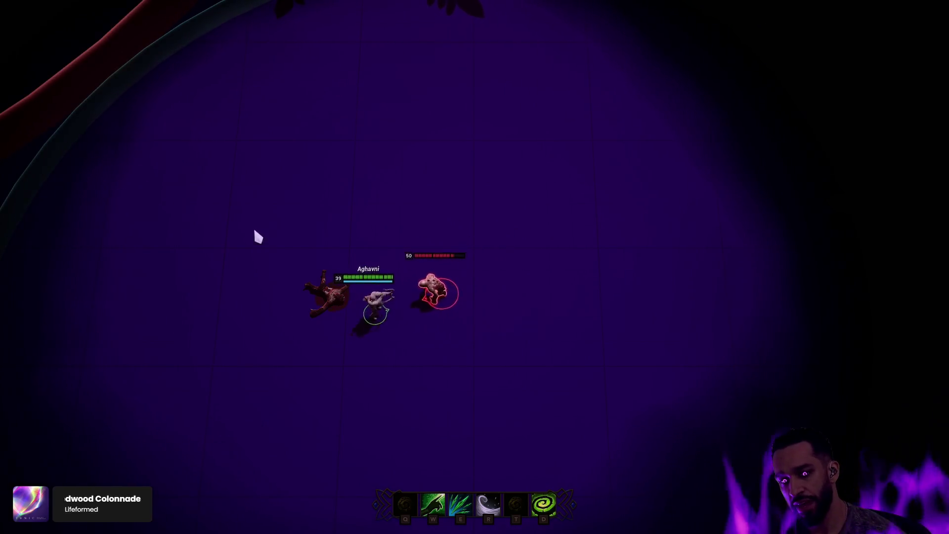
key(Escape)
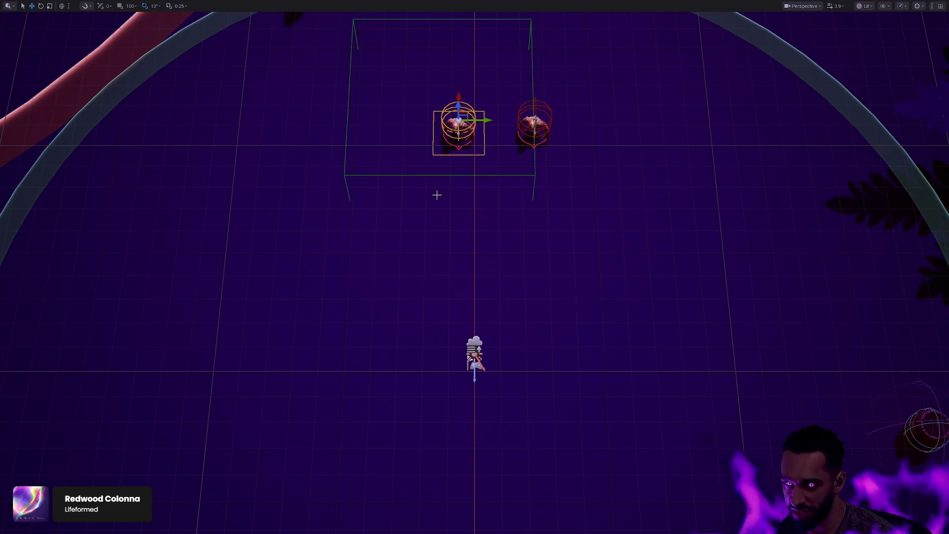
Exit full screen, deselect BP_Guul5 and switch to the ST_Enemy state tree
key(F11)
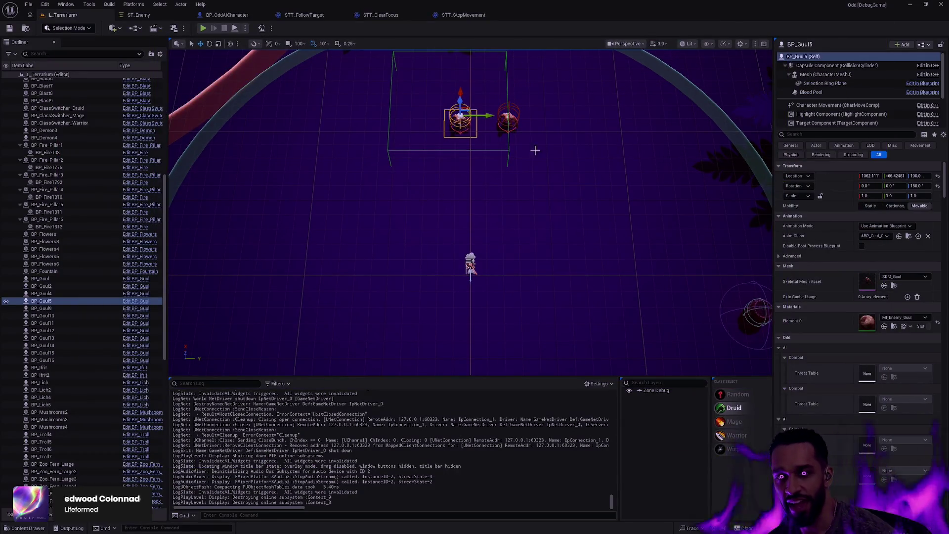
click(562, 171)
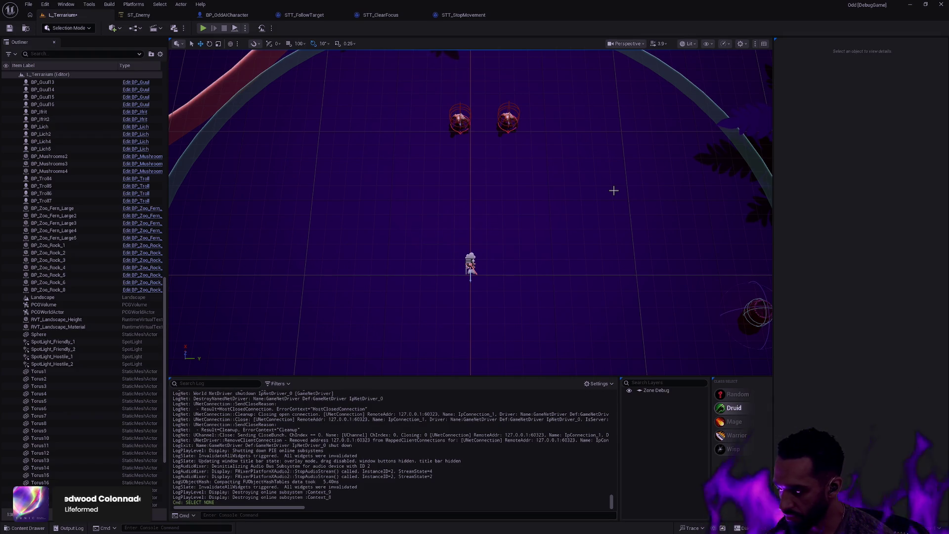
click(139, 15)
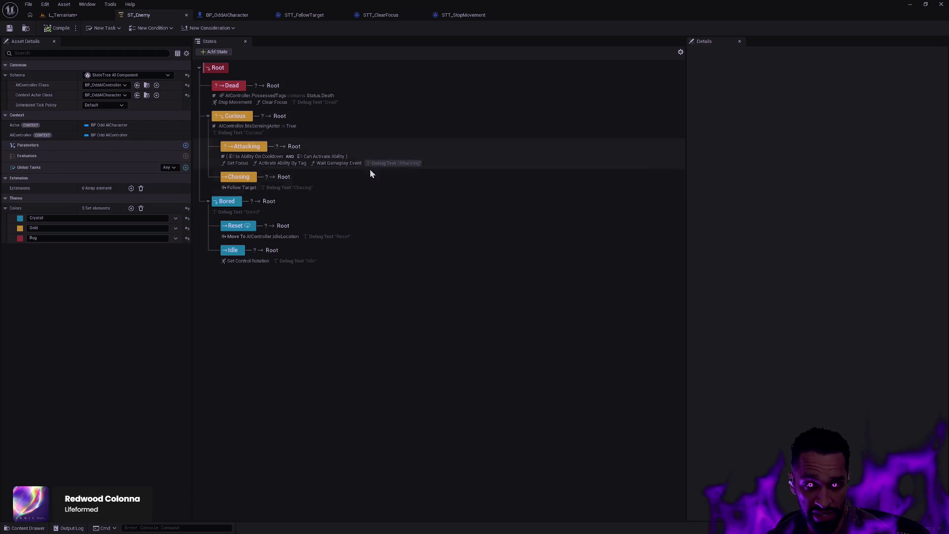
Bind the Dead state's Clear Focus Controller to the AIController
click(274, 103)
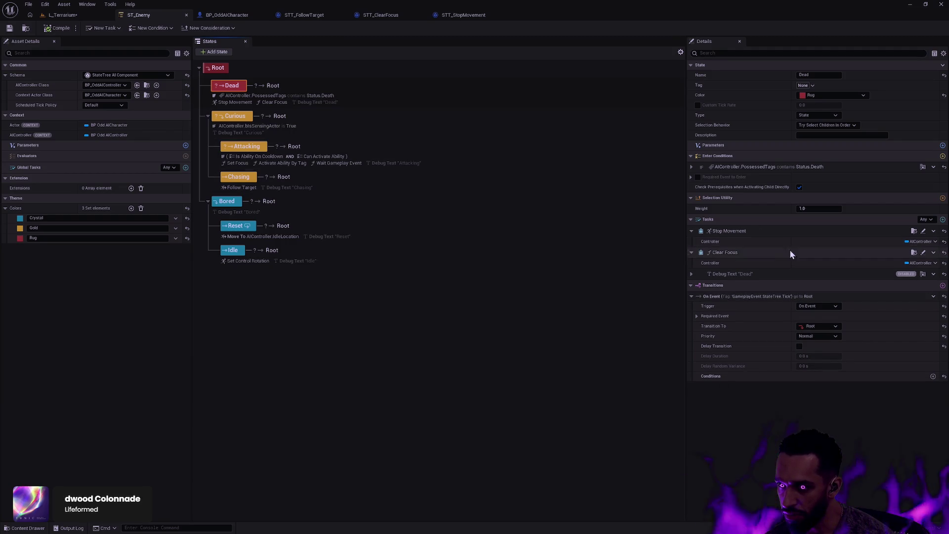
click(935, 263)
click(915, 307)
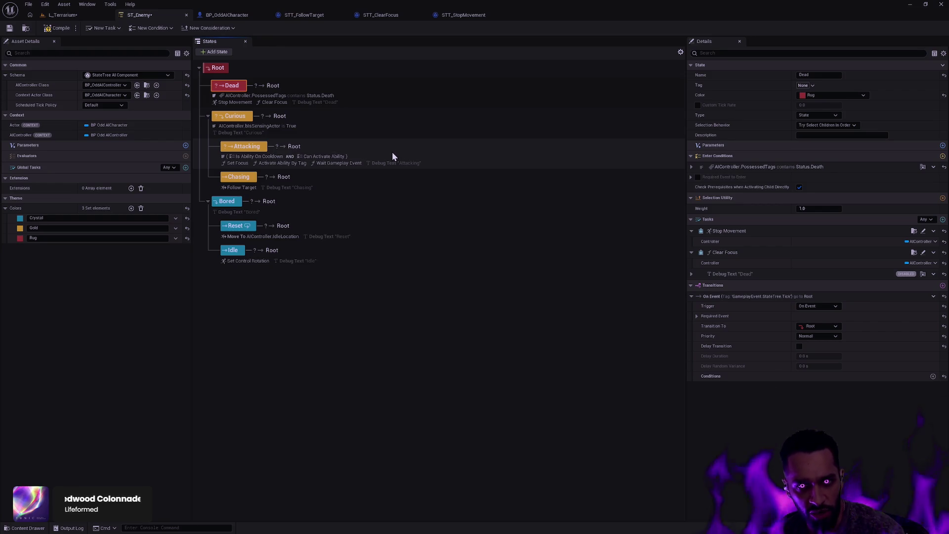
Select the Attacking state's Set Focus task and browse to its blueprint asset
click(240, 163)
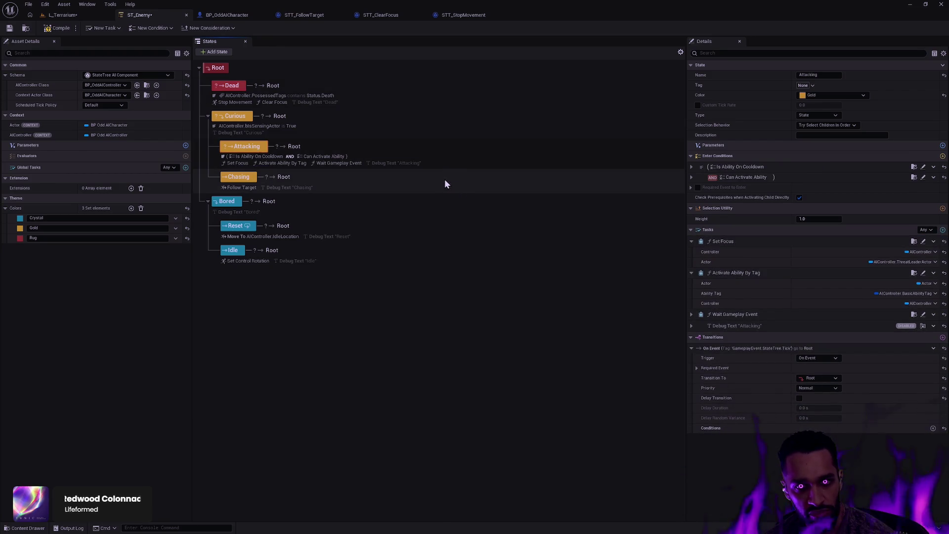
click(238, 164)
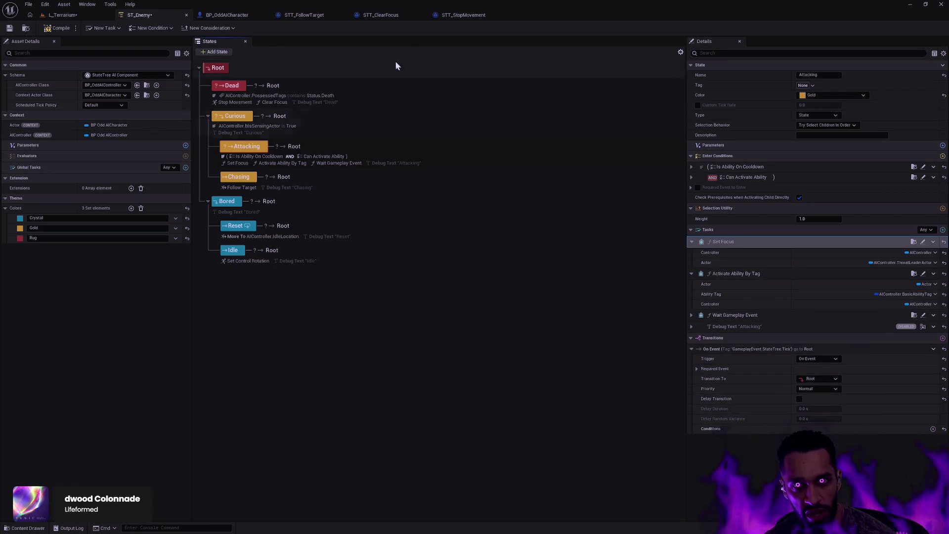
click(914, 241)
In STT_SetFocus, add an ExitState event and a ClearFocus node on a copied Controller getter
double_click(416, 396)
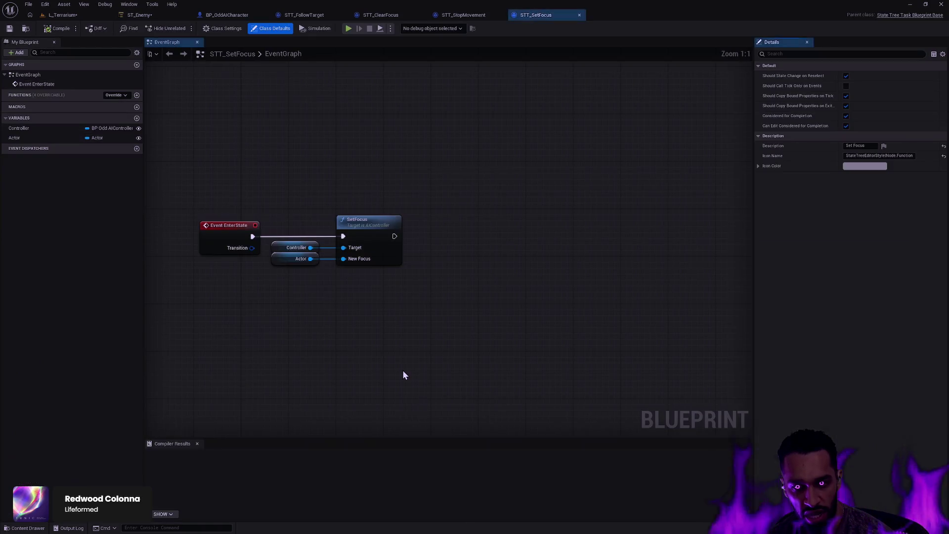
right_click(235, 311)
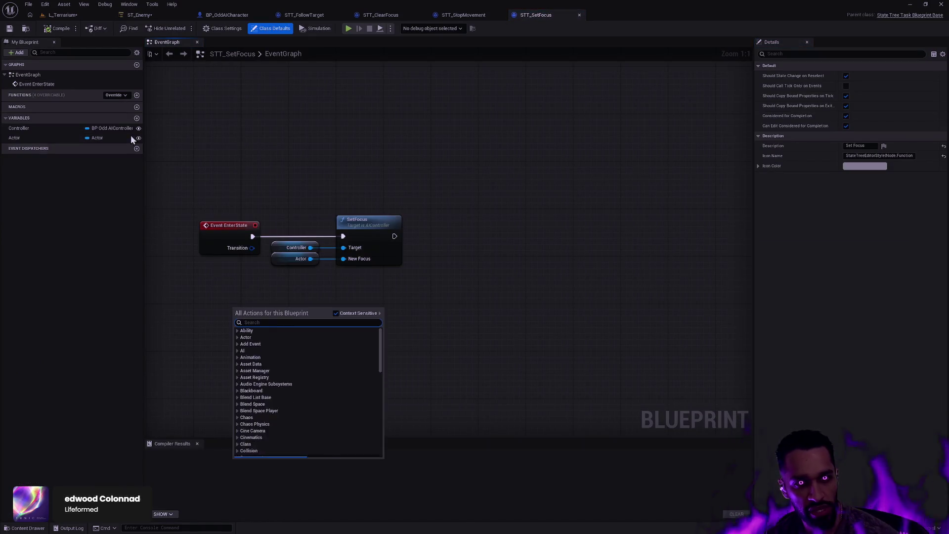
click(115, 95)
click(130, 116)
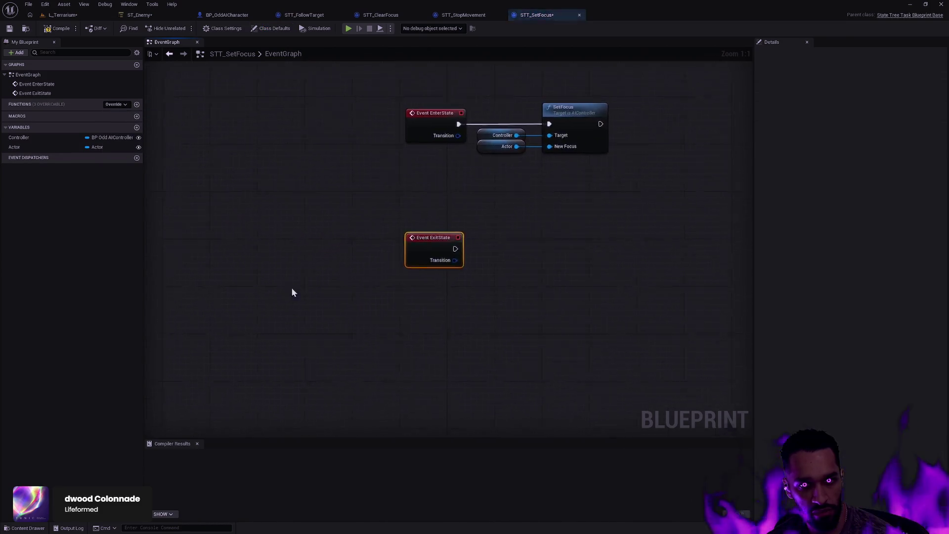
click(375, 246)
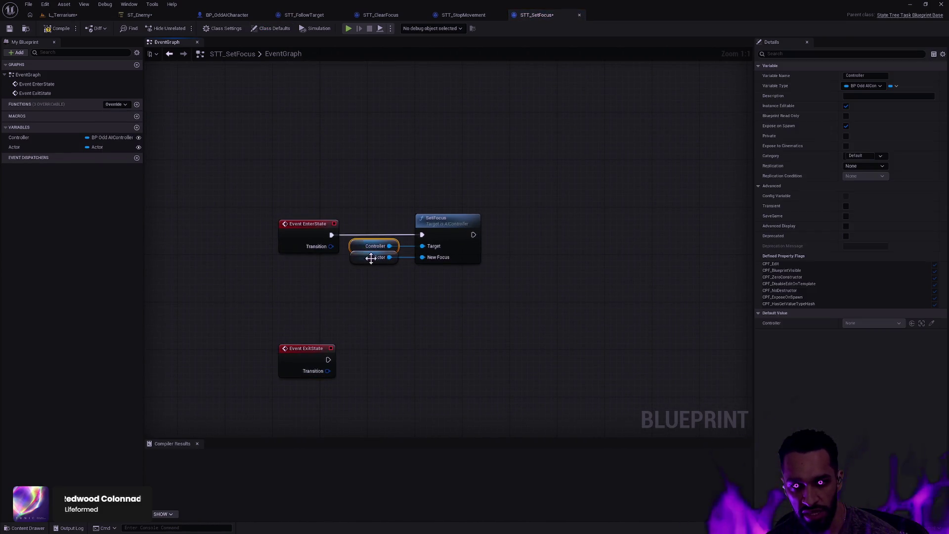
key(ctrl+c)
key(ctrl+v)
drag(461, 291, 500, 292)
text(G)
key(BackSpace)
text(ClearFo)
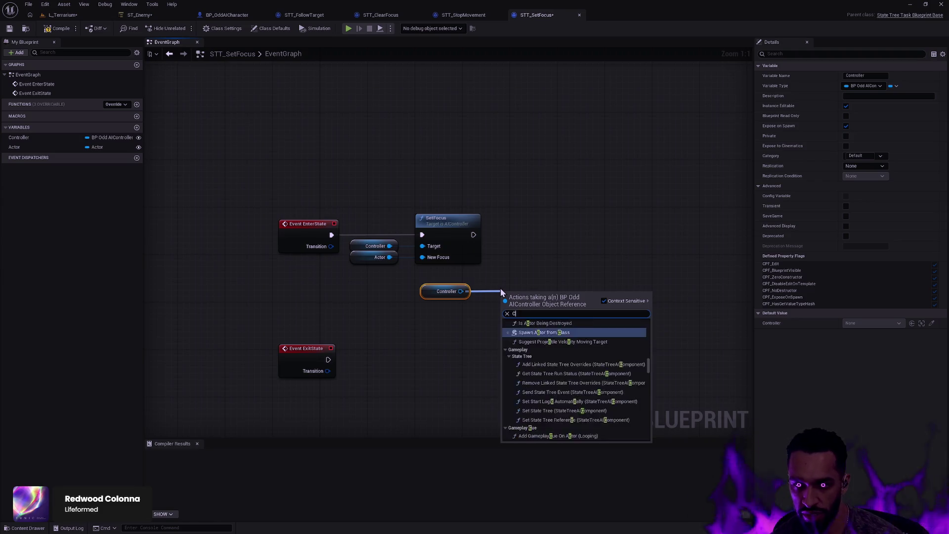
key(Return)
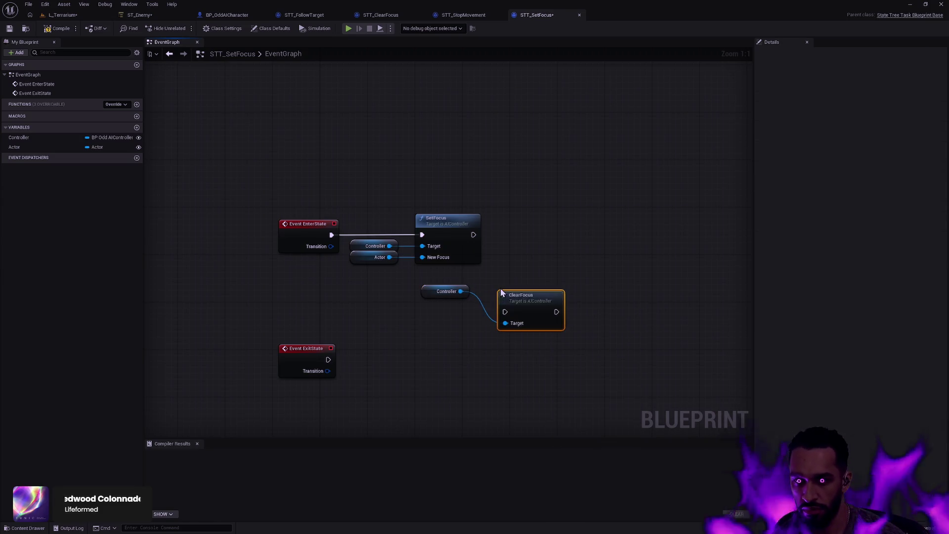
Wire Event Exit State into ClearFocus and straighten that row of nodes
drag(529, 309, 479, 375)
click(421, 344)
drag(395, 356, 395, 386)
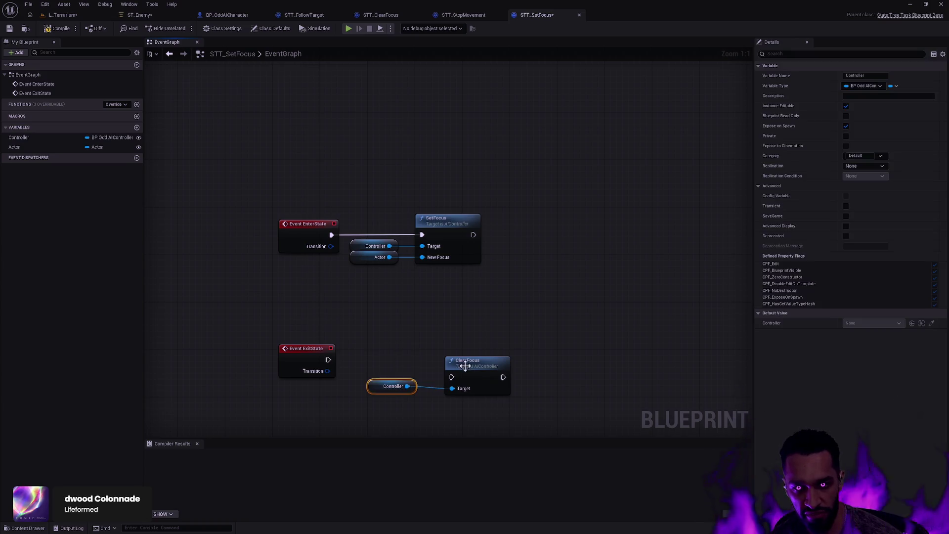
drag(460, 364, 442, 352)
click(376, 386)
drag(329, 360, 433, 365)
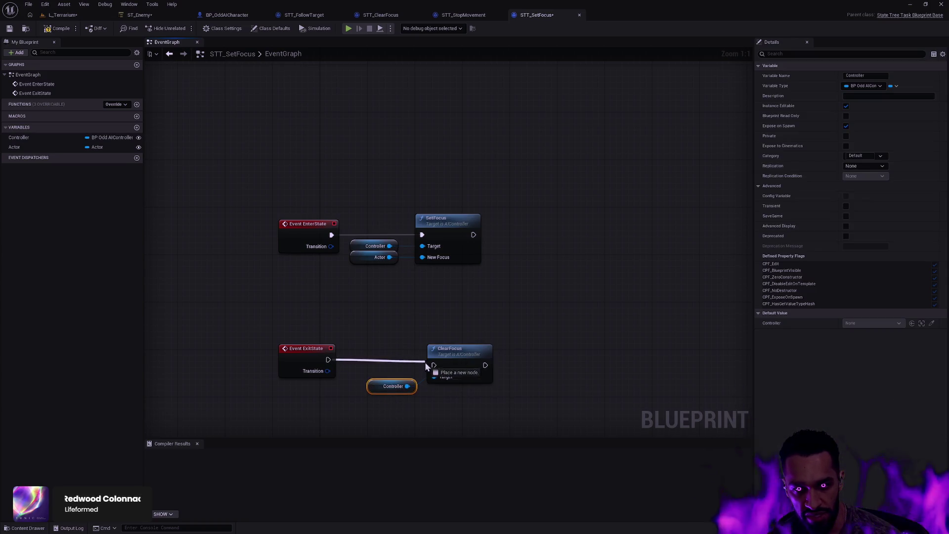
drag(495, 407, 330, 318)
key(q)
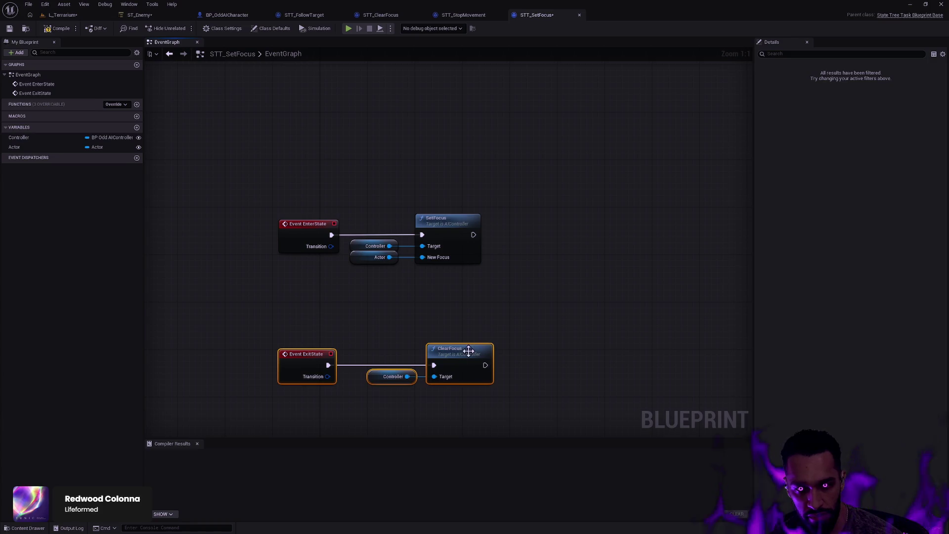
Align the ExitState row under EnterState, compile, and bring up STT_ClearFocus
mouse_move(469, 351)
mouse_down()
mouse_move(464, 303)
mouse_move(483, 299)
mouse_move(448, 182)
mouse_up()
drag(410, 326, 390, 198)
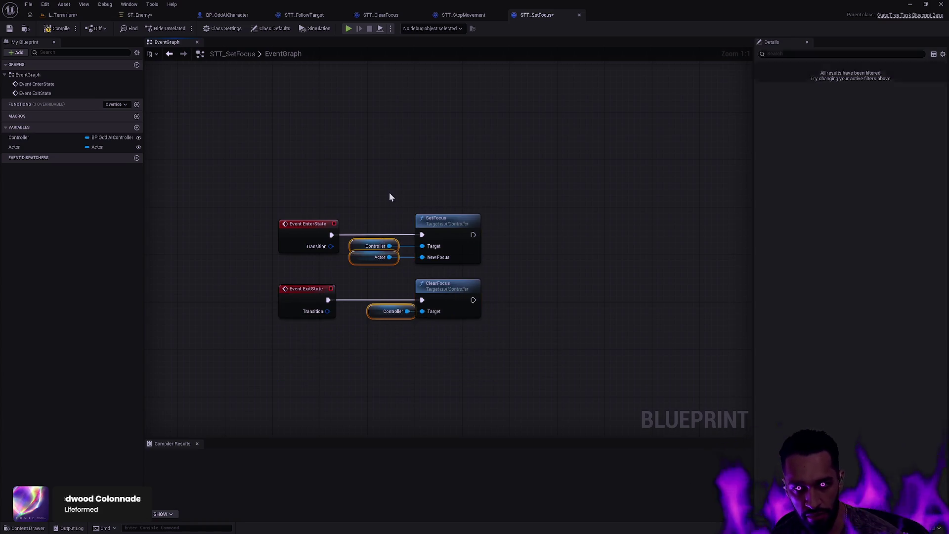
key(shift+a)
click(372, 116)
click(58, 29)
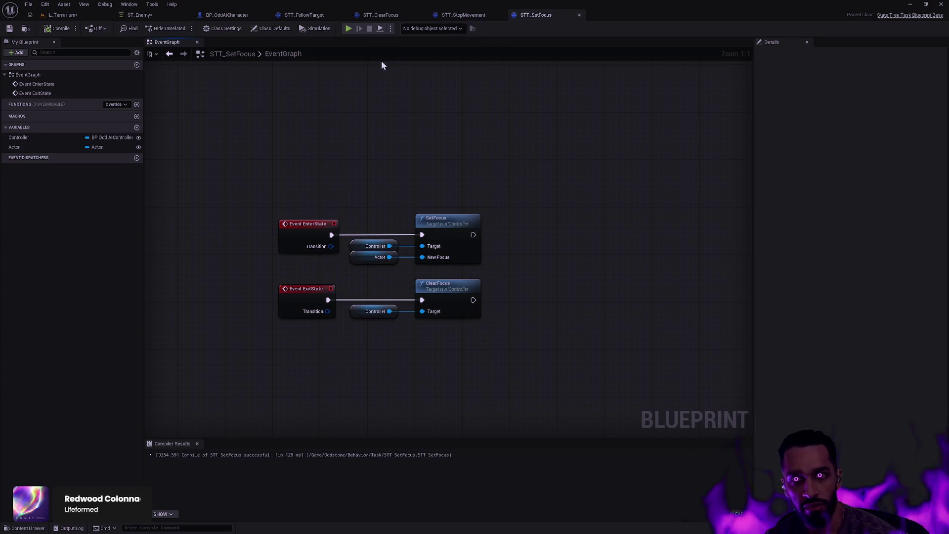
click(380, 14)
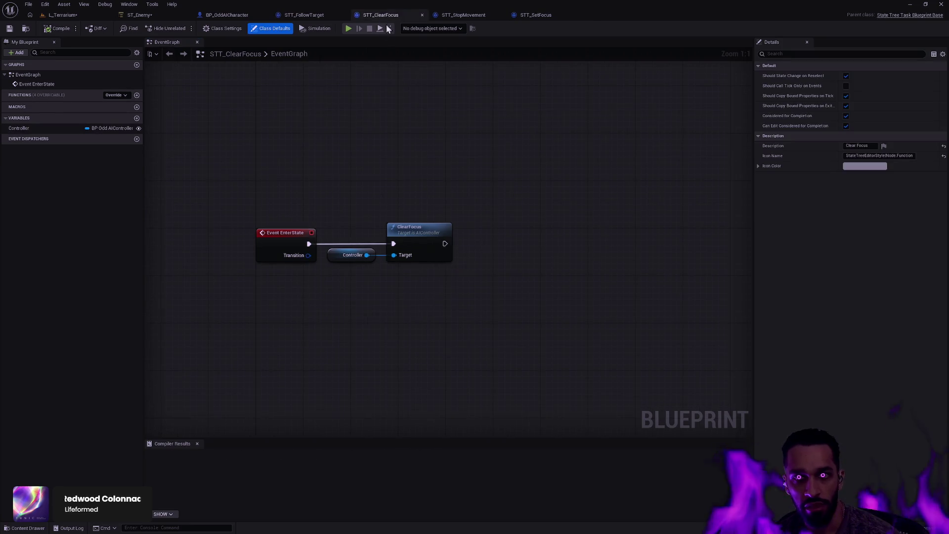
Select the Chasing state's Follow Target task in ST_Enemy and open STT_FollowTarget
click(138, 15)
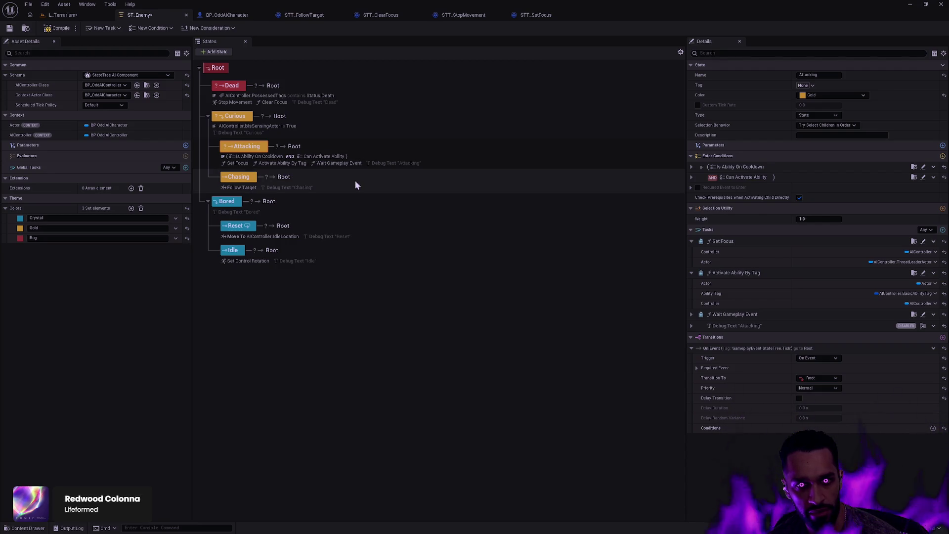
click(242, 187)
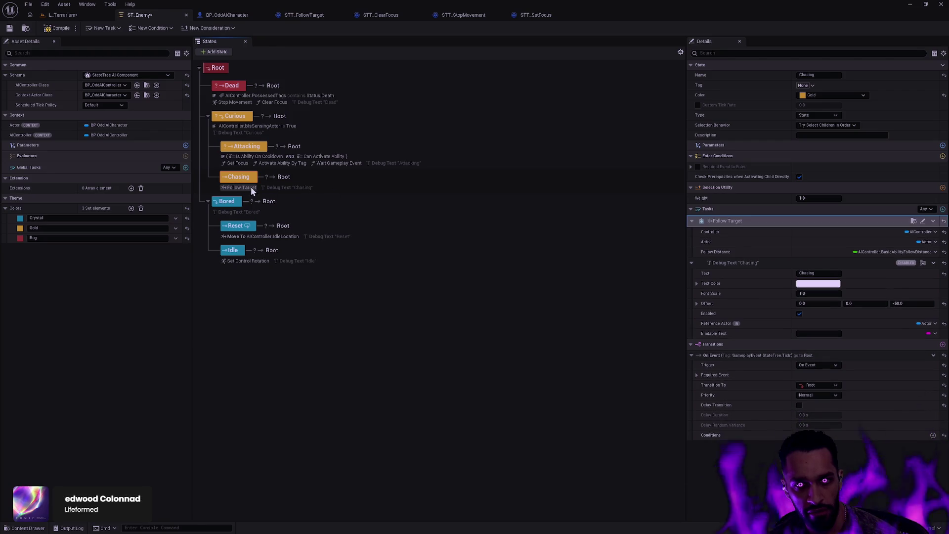
click(914, 220)
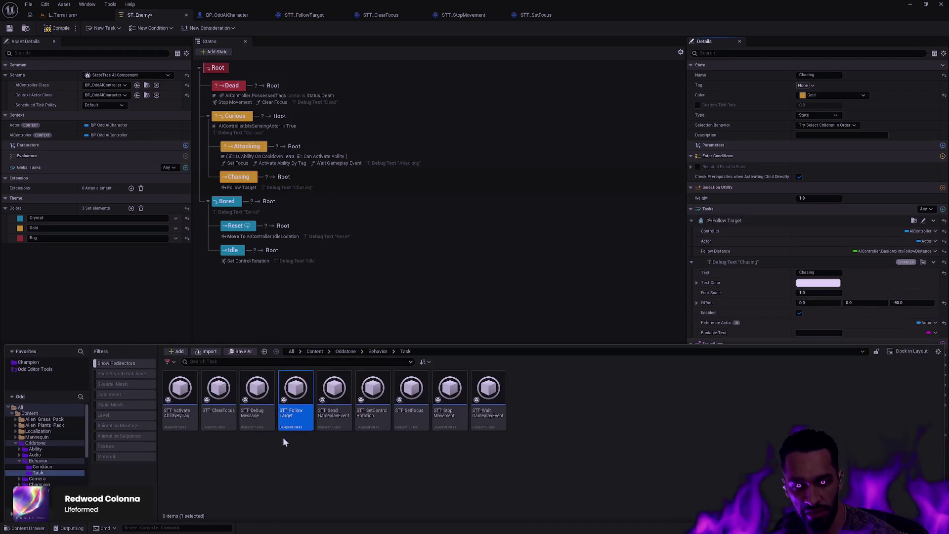
double_click(293, 414)
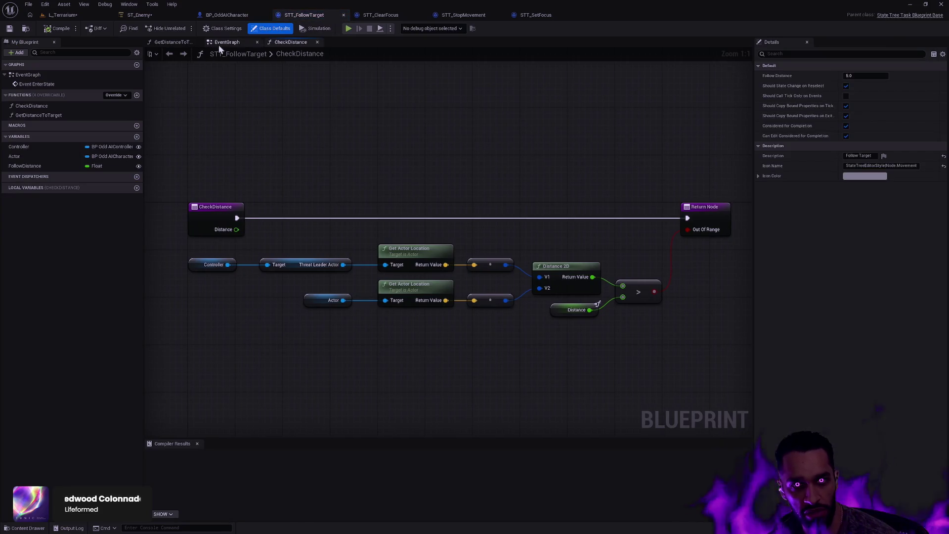